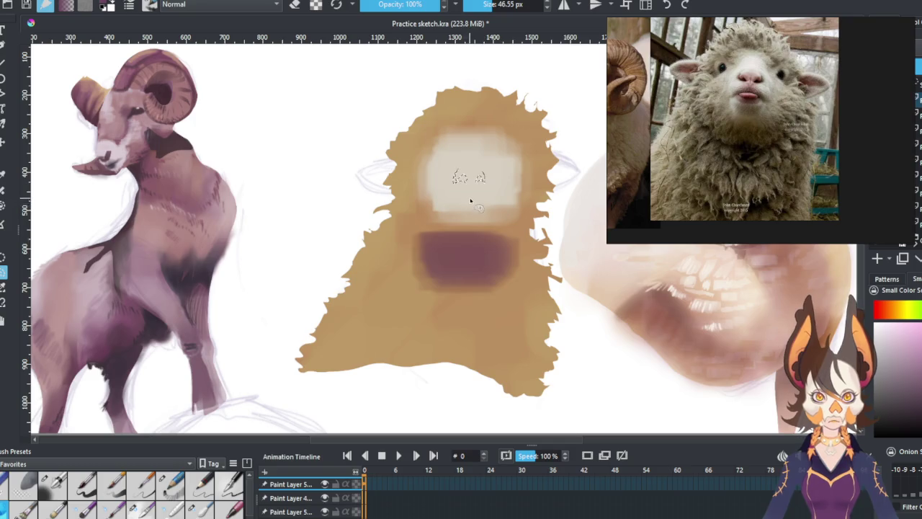
Step: Dab two solid dark eyes and dark nostril marks onto the face with the 46.55 px brush
left_click_drag(468, 192, 455, 197)
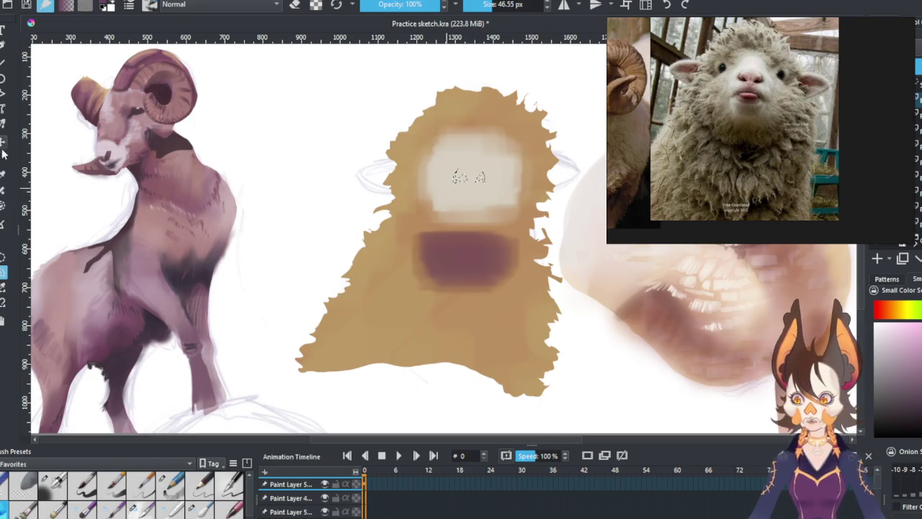
left_click_drag(455, 178, 482, 176)
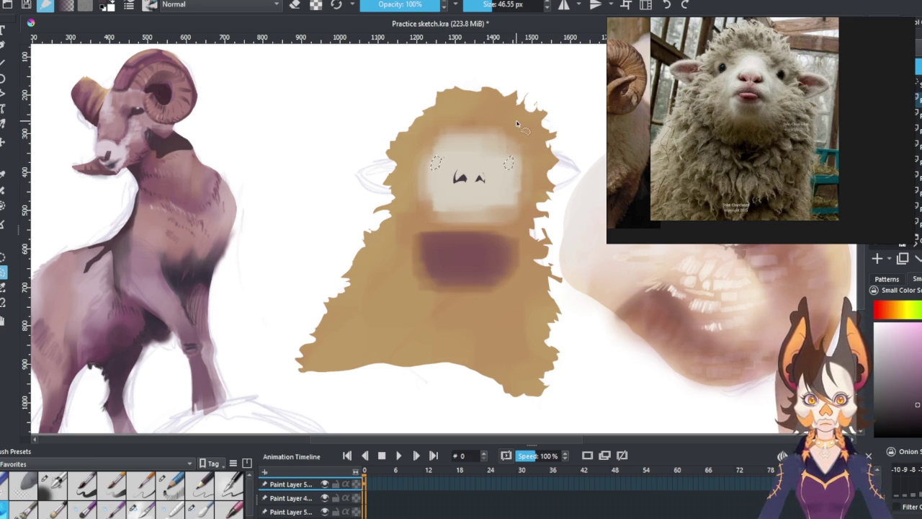
left_click_drag(435, 158, 436, 167)
left_click_drag(508, 158, 509, 167)
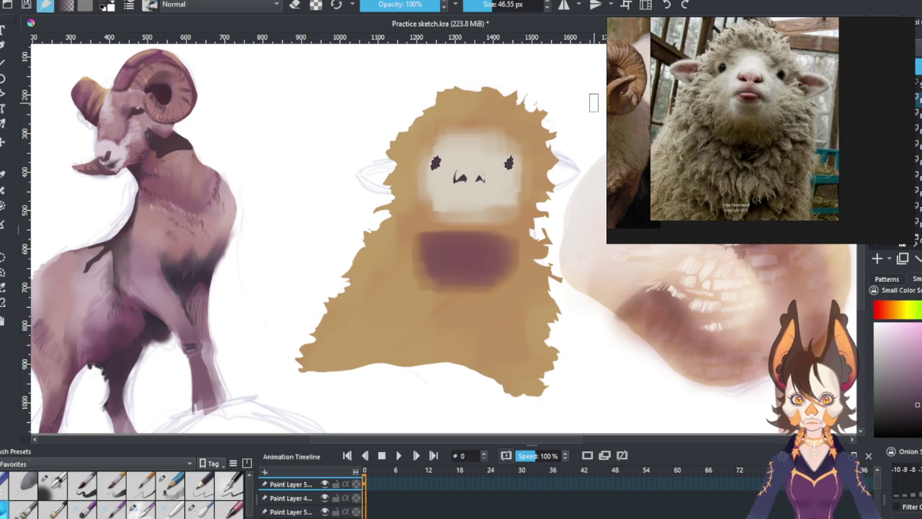
left_click(4, 273)
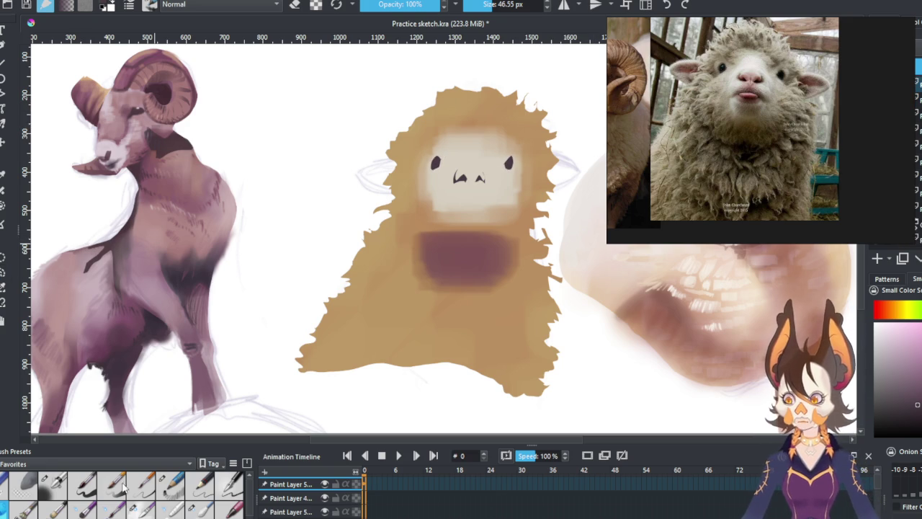
Step: Draw thin nose and mouth lines with the 2.55 px ink brush, sampling face and pink colours
left_click(170, 484)
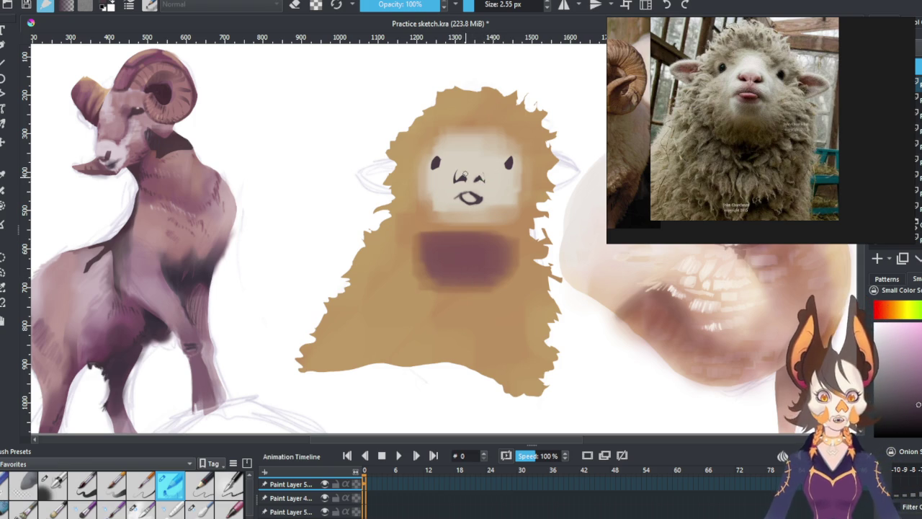
left_click_drag(458, 192, 471, 196)
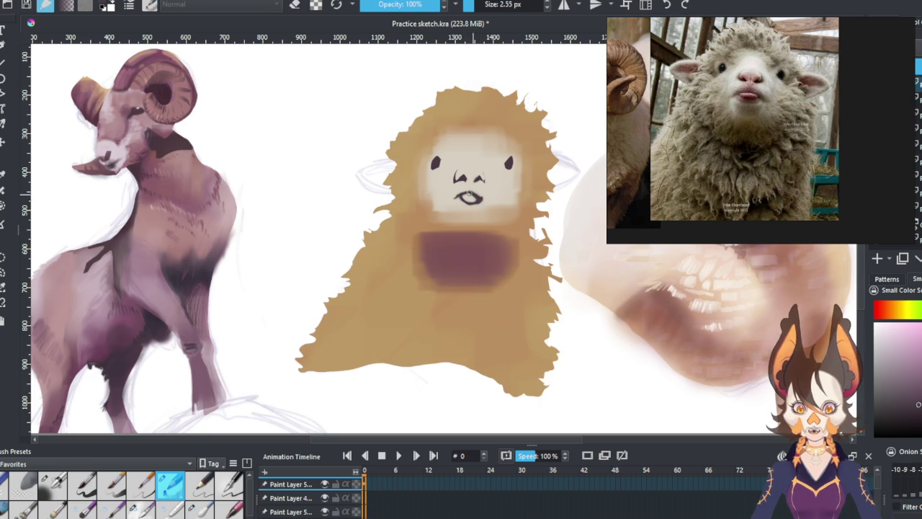
left_click(489, 200, "ctrl")
left_click(480, 203, "ctrl")
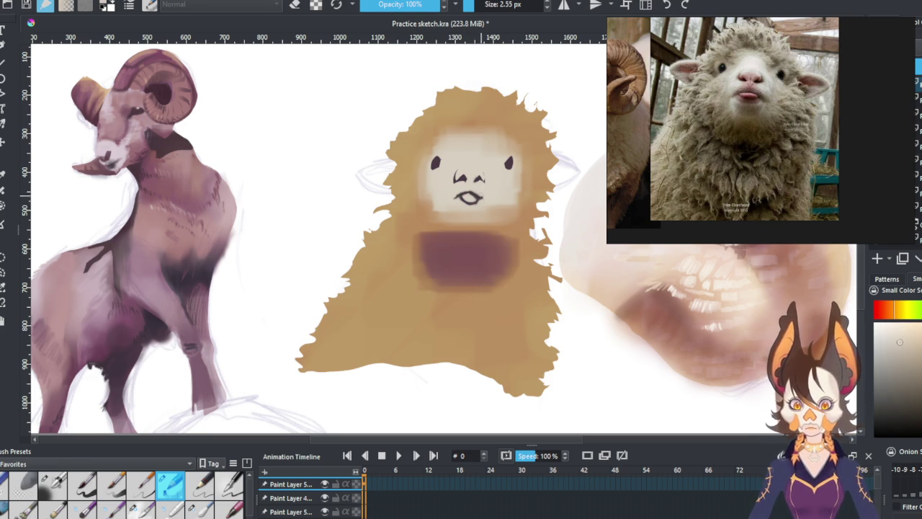
left_click(497, 248, "ctrl")
mouse_move(468, 197)
left_mouse_down()
mouse_move(478, 203)
mouse_move(463, 203)
left_mouse_up()
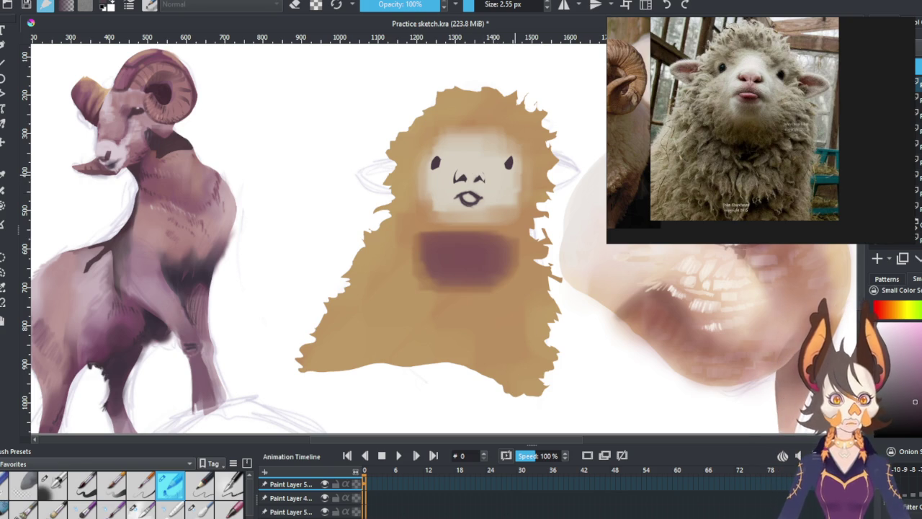
left_click(508, 162, "ctrl")
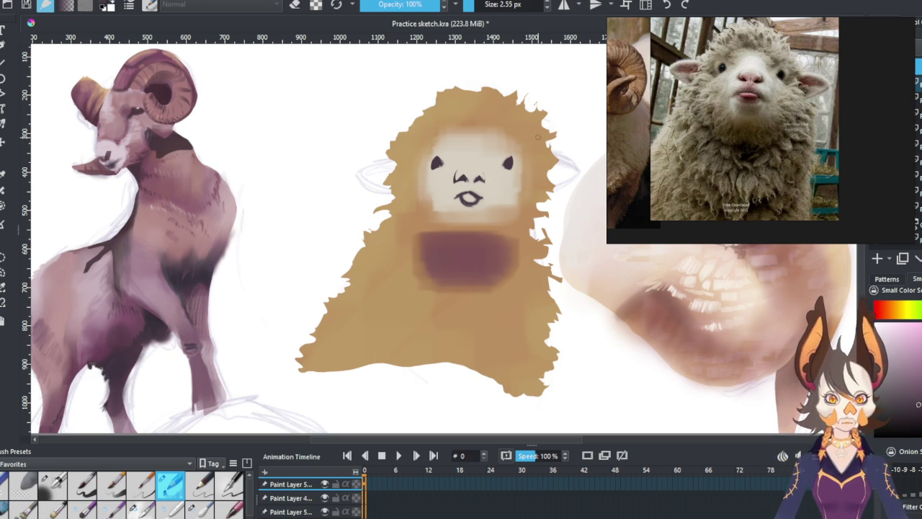
left_click(501, 171, "ctrl")
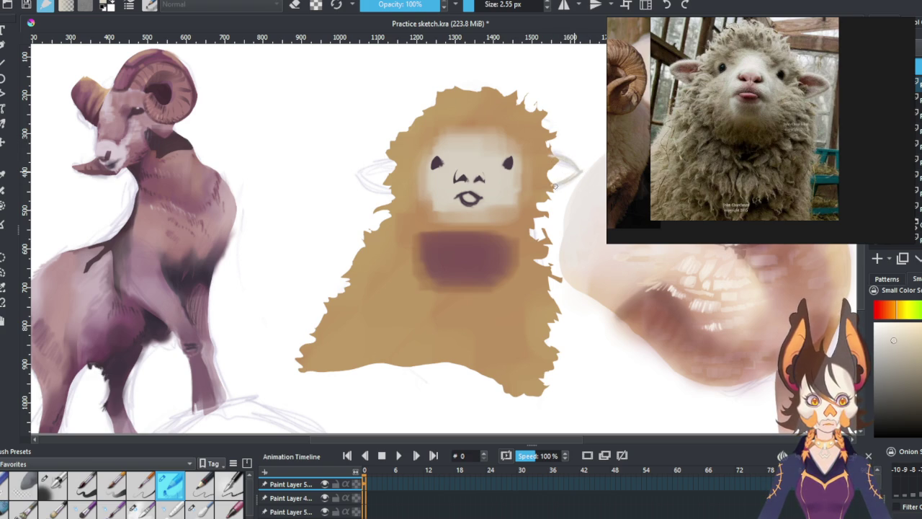
Step: Outline the left ear and fill it with light beige-grey using the 46.55 px brush
left_click_drag(560, 145, 554, 157)
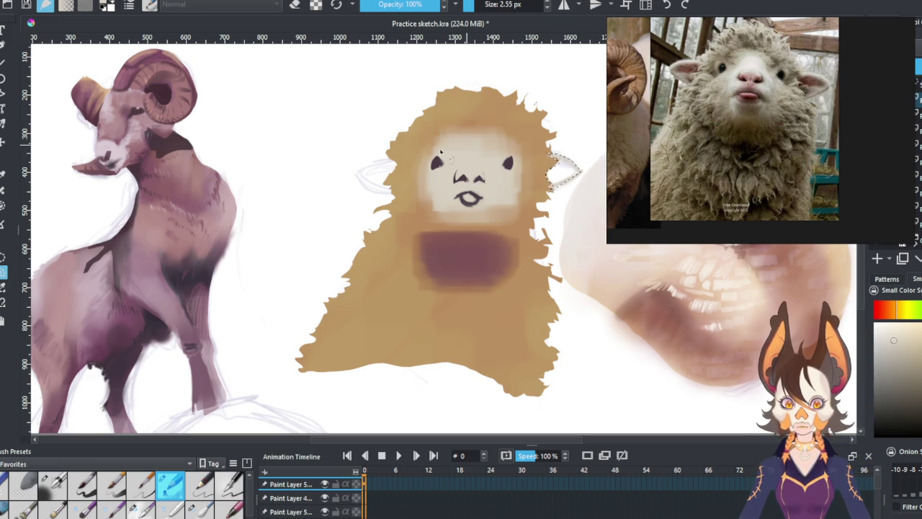
left_click_drag(400, 155, 394, 197)
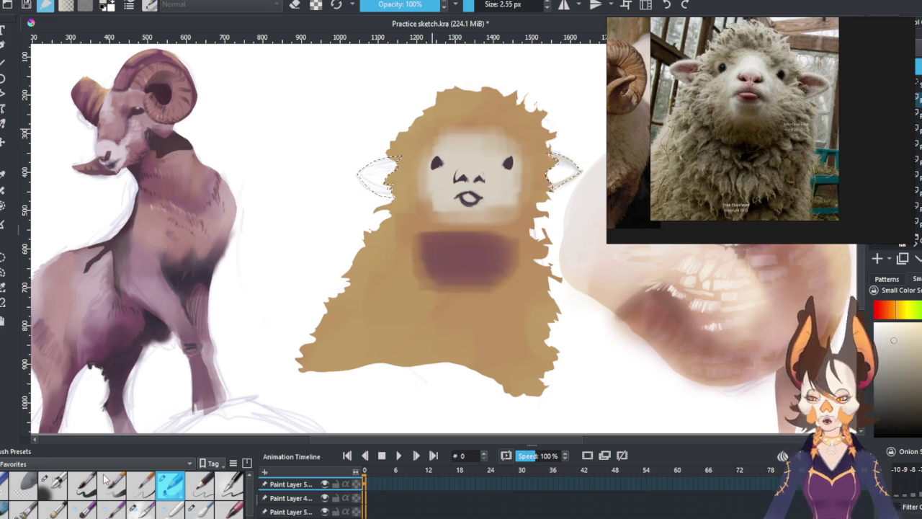
left_click(25, 507)
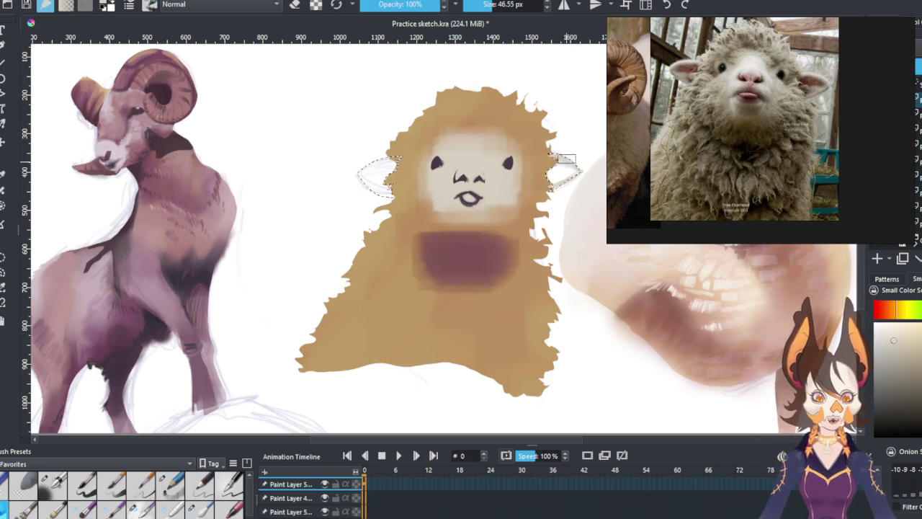
left_click_drag(382, 173, 370, 208)
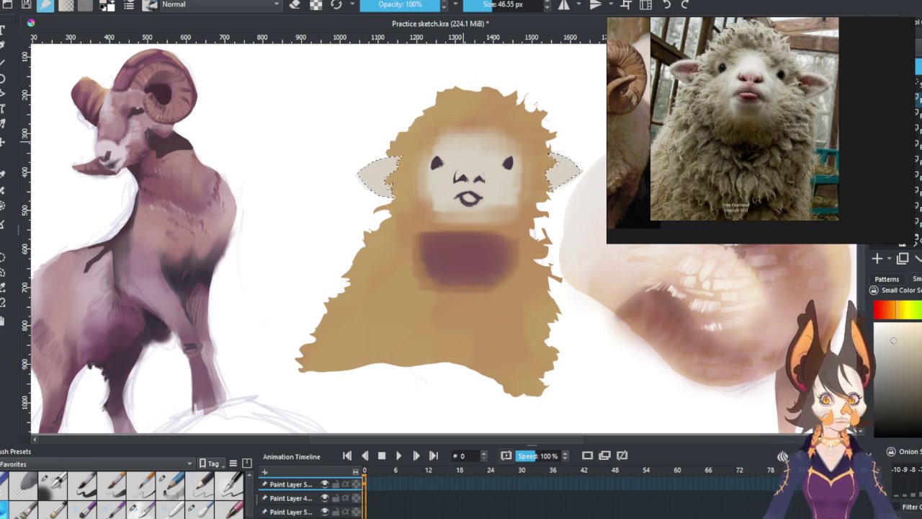
Step: Freehand-select the right ear, fill it with light colour, and deselect
key("ctrl+shift+a")
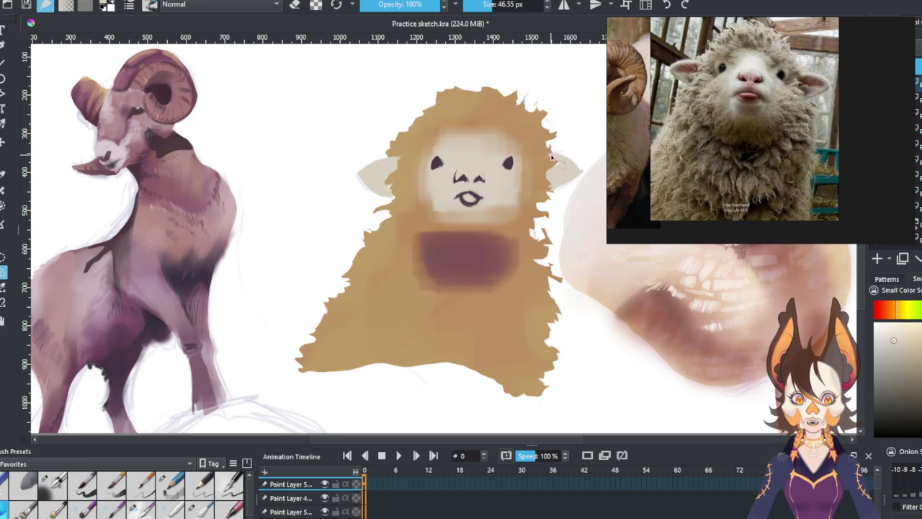
left_click_drag(553, 157, 567, 173)
key("shift+BackSpace")
key("ctrl+shift+a")
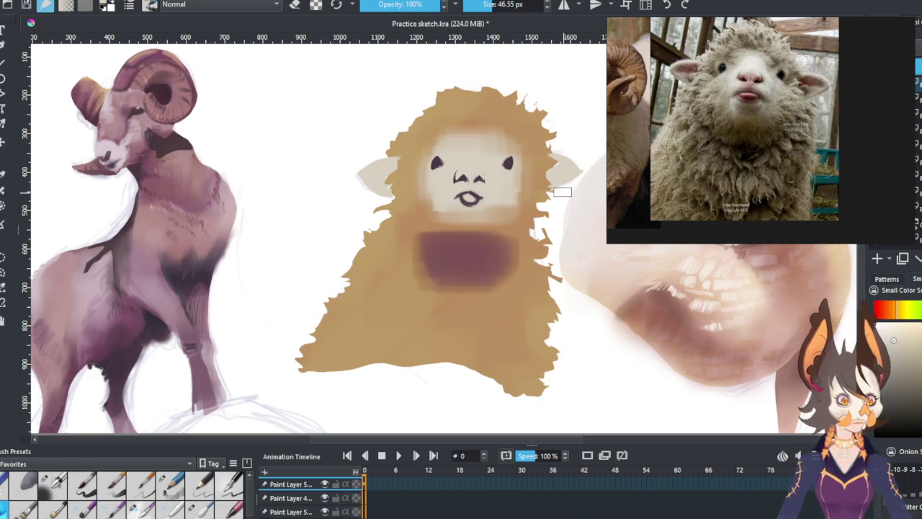
Step: Dab soft pink inside both ears with the 43% opacity airbrush
left_click(172, 479)
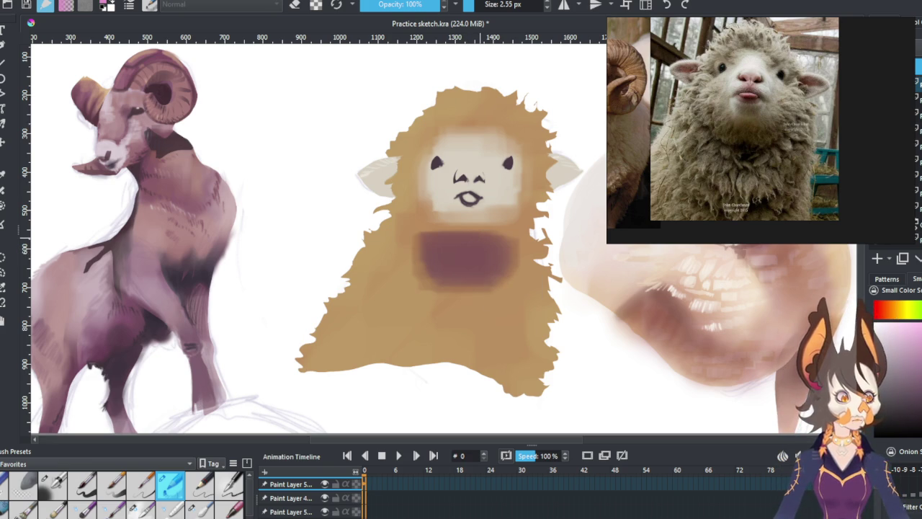
left_click(53, 484)
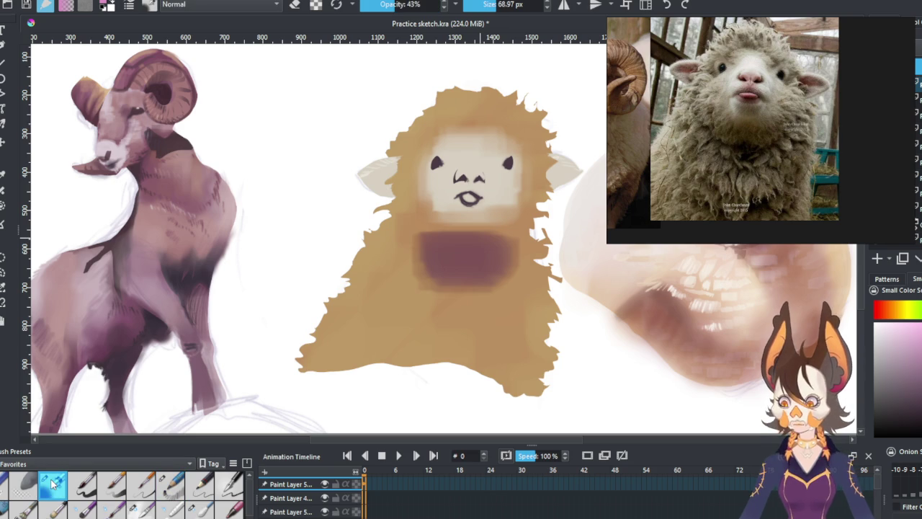
left_click_drag(563, 169, 563, 171)
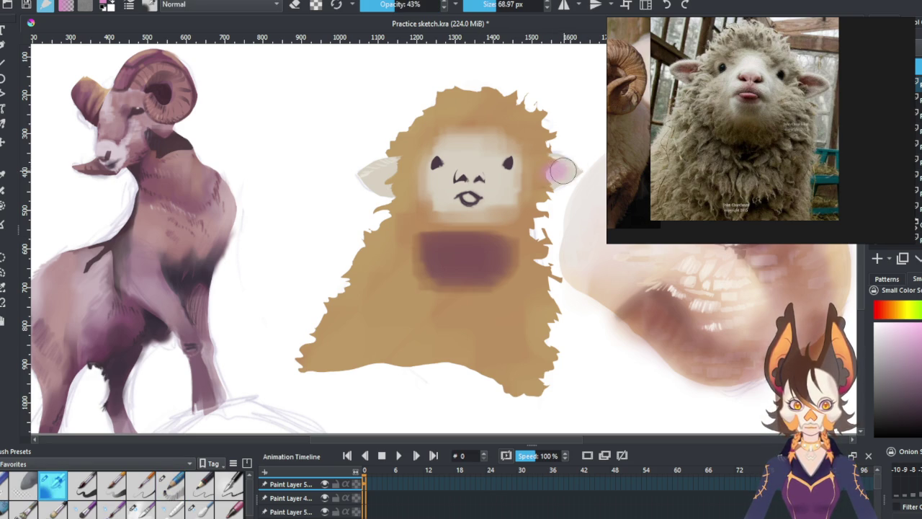
left_click_drag(389, 170, 377, 176)
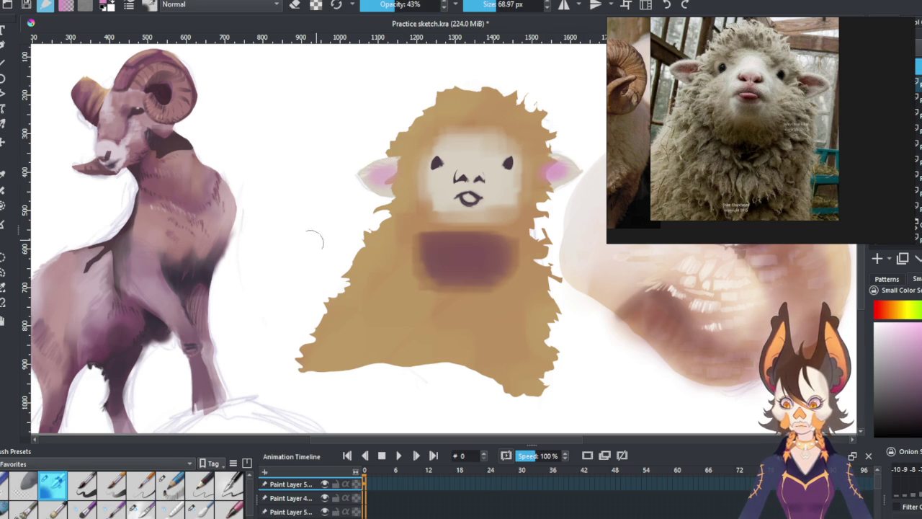
Step: Blend the face patch edges into the wool and undo a stray tan dab over the eye
left_click(170, 484)
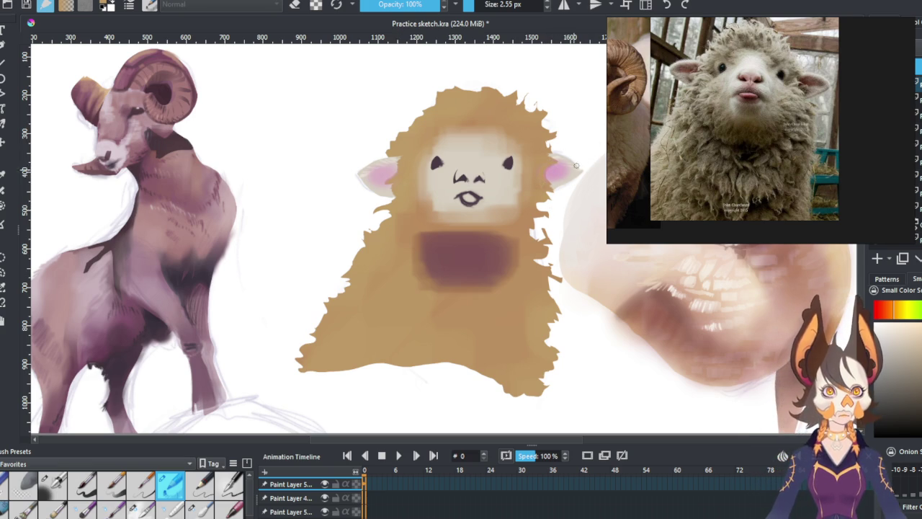
key("slash")
left_click(510, 170)
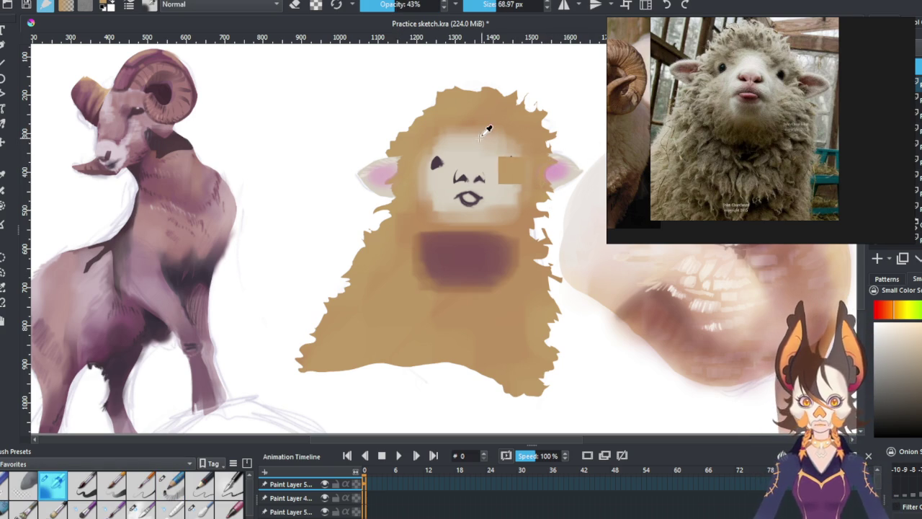
key("ctrl+z")
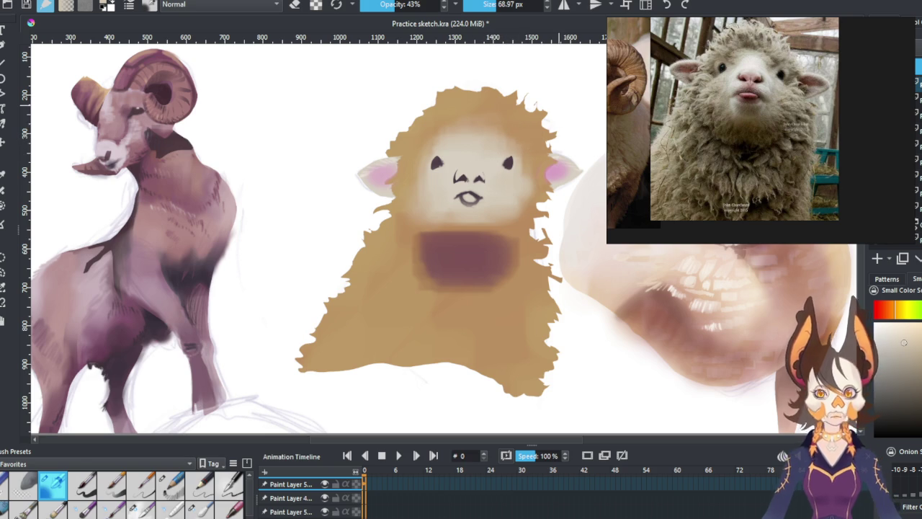
Step: Undo a stray beige chest dab, resize the brush, and discard the first neck selection
left_click(170, 484)
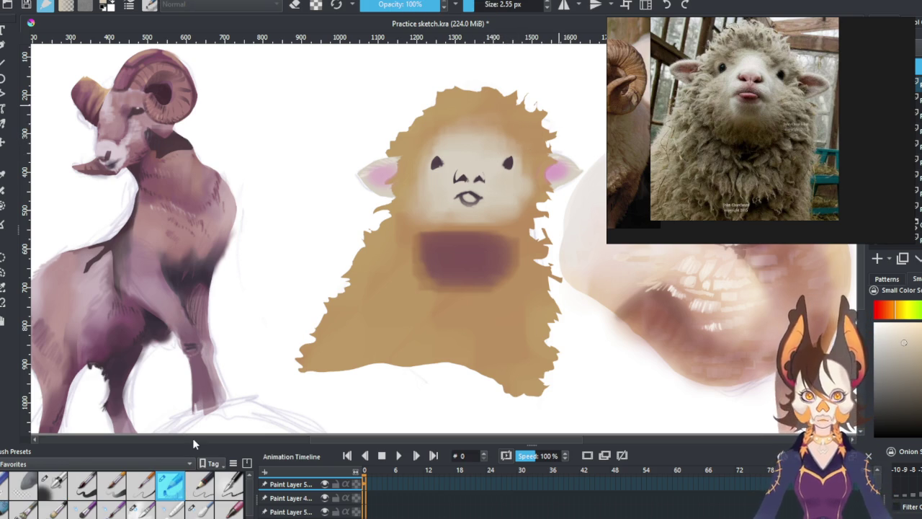
key("slash")
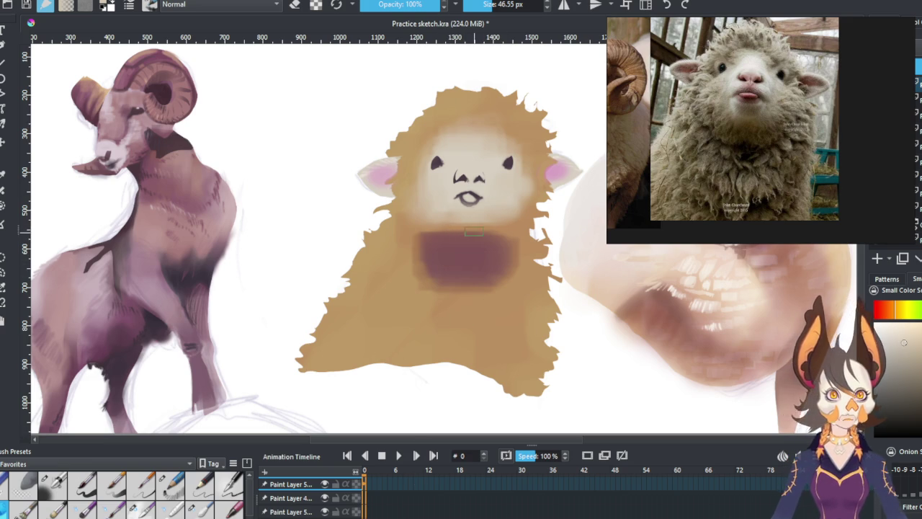
left_click(495, 257)
key("ctrl+z")
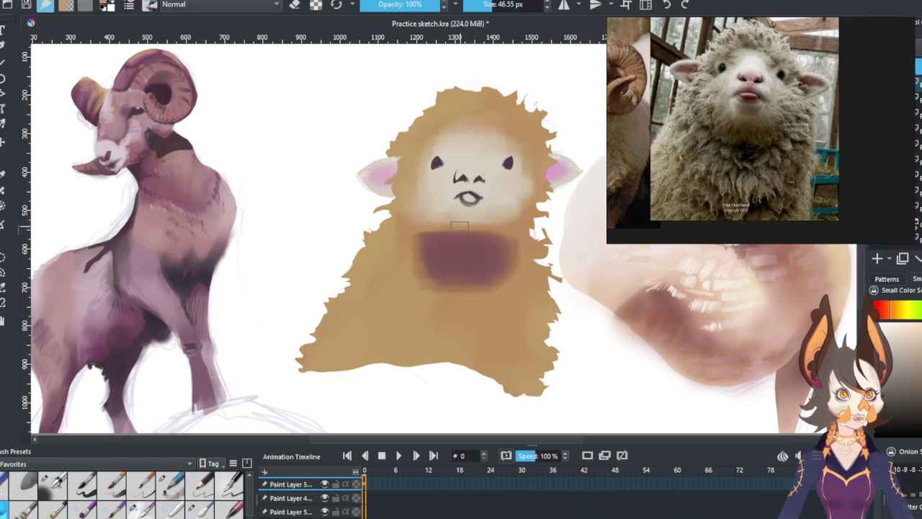
left_click_drag(472, 215, 447, 214, "shift")
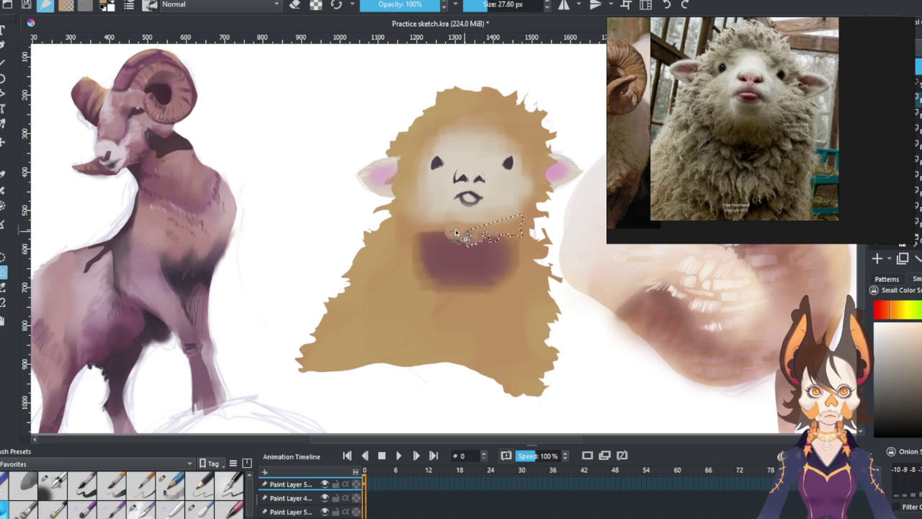
mouse_move(452, 228)
left_mouse_down()
mouse_move(445, 245)
mouse_move(409, 226)
mouse_move(427, 228)
left_mouse_up()
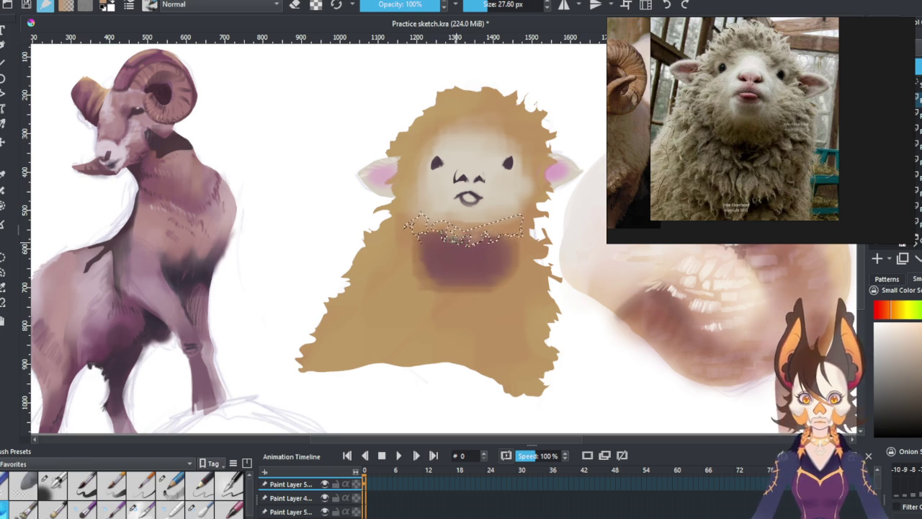
left_click_drag(391, 248, 454, 244)
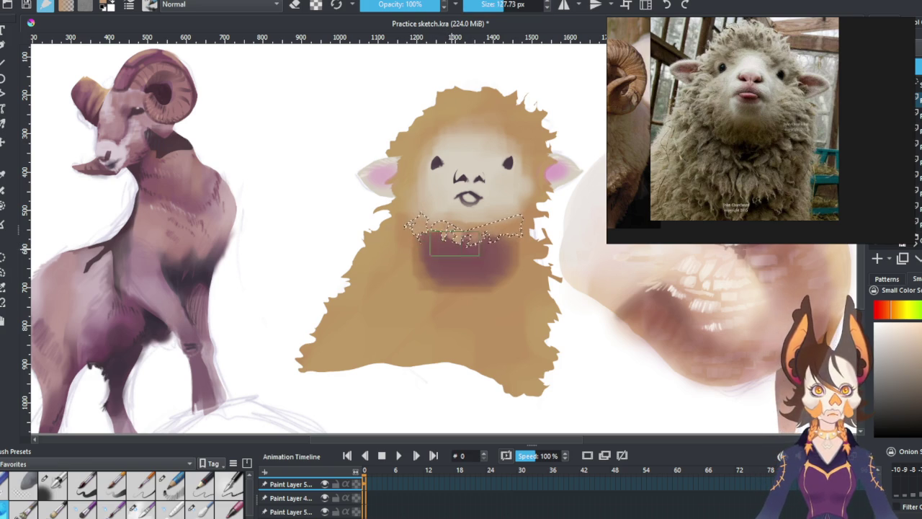
left_click(8, 272)
left_click(502, 262)
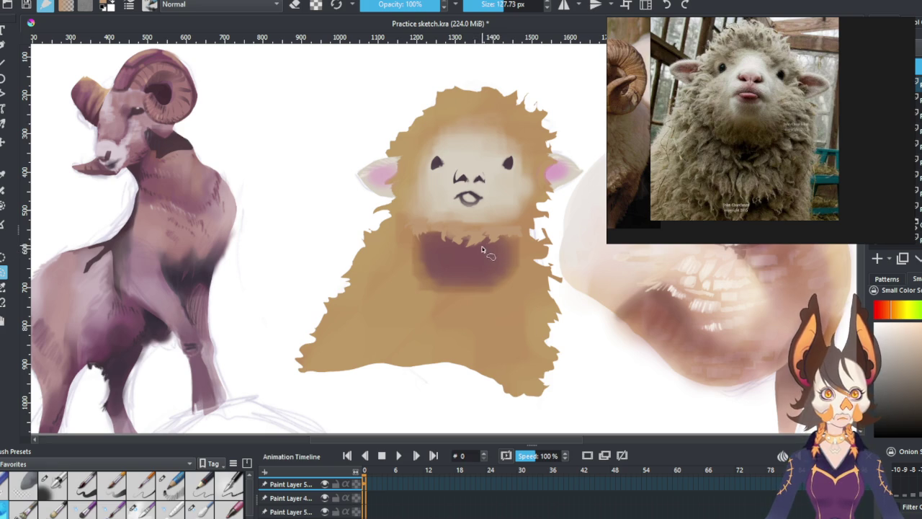
Step: Lasso looping, hanging wool-clump shapes across the neck and chest, then enlarge the brush
left_click_drag(477, 258, 496, 246)
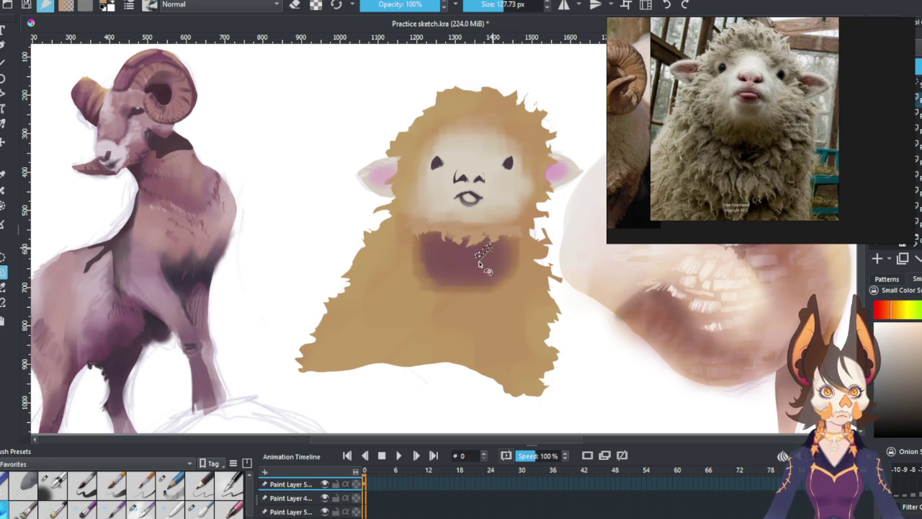
left_click_drag(508, 257, 505, 243)
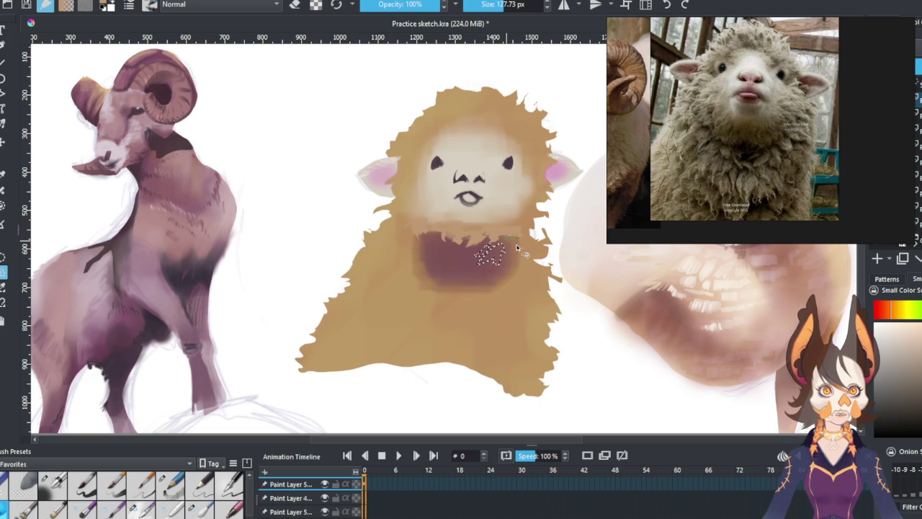
left_click_drag(507, 271, 515, 260)
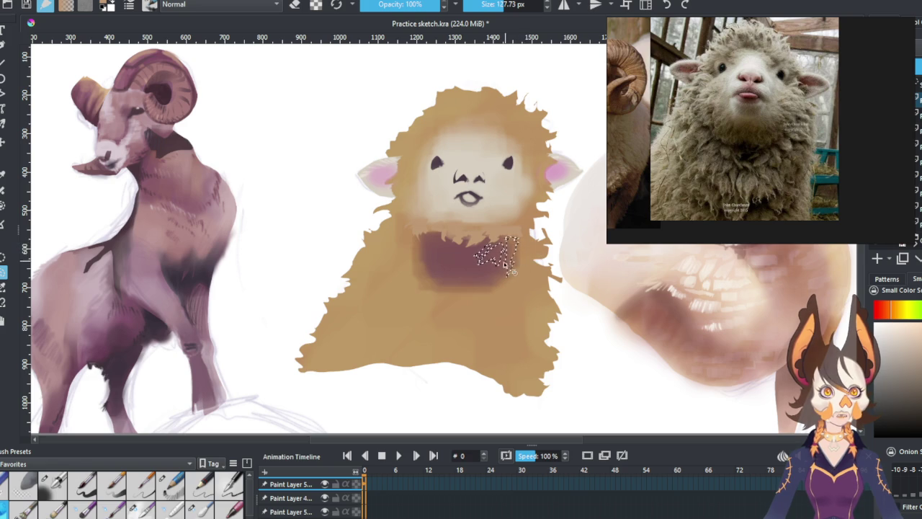
left_click_drag(483, 295, 496, 267)
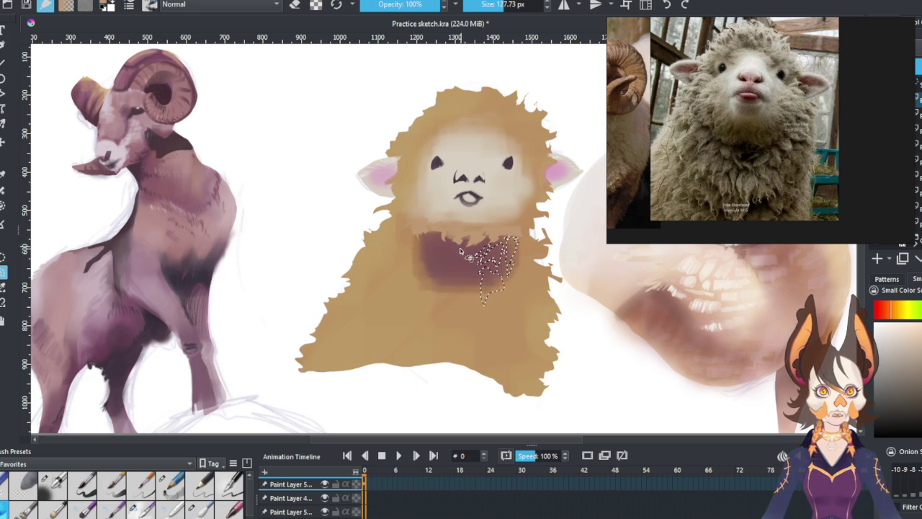
left_click_drag(455, 251, 476, 268)
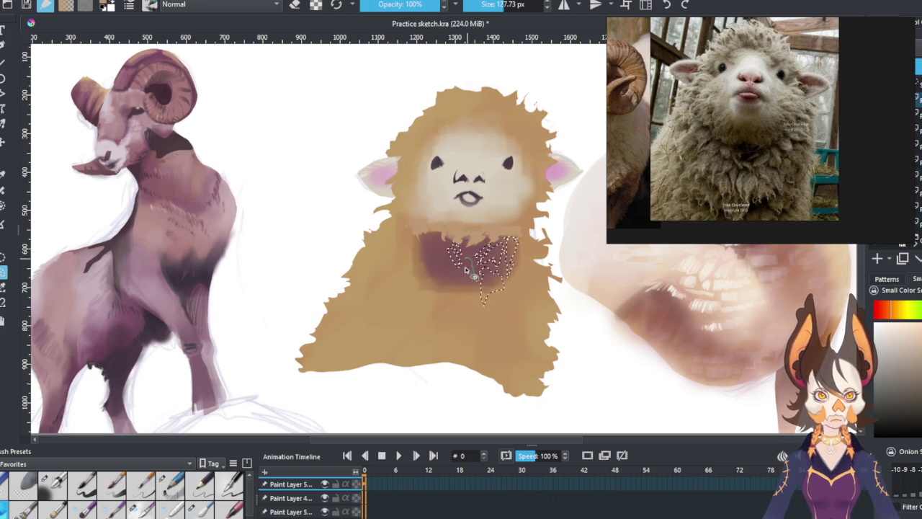
mouse_move(456, 263)
left_mouse_down()
mouse_move(443, 310)
mouse_move(456, 297)
left_mouse_up()
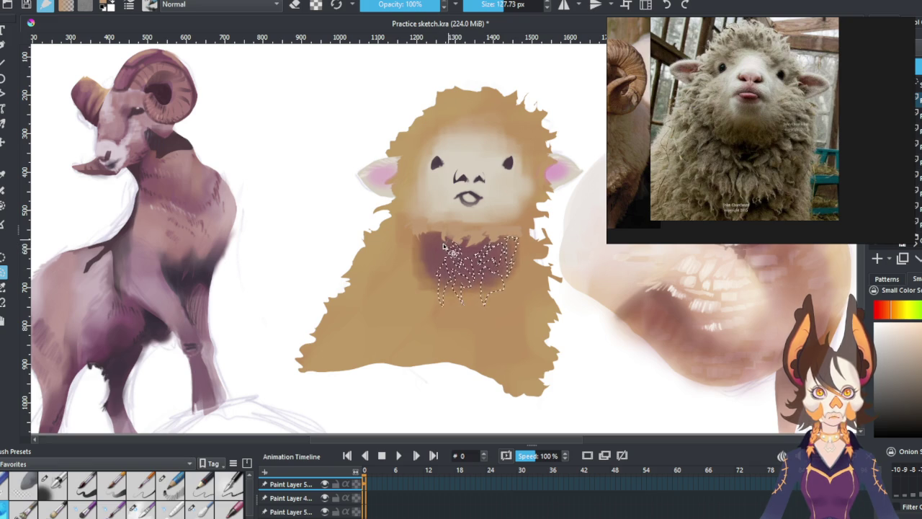
mouse_move(440, 237)
left_mouse_down()
mouse_move(433, 270)
mouse_move(408, 240)
left_mouse_up()
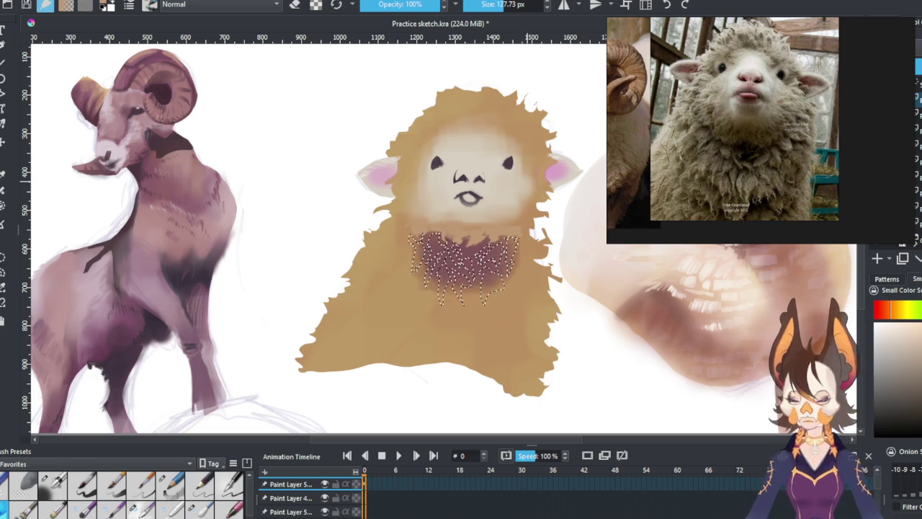
mouse_move(454, 294)
left_mouse_down()
mouse_move(490, 293)
mouse_move(500, 271)
mouse_move(429, 279)
mouse_move(468, 259)
left_mouse_up()
Step: Deselect, then fill white gaps along the right edge with a large 43% blending brush
key("ctrl+shift+a")
left_click(52, 485)
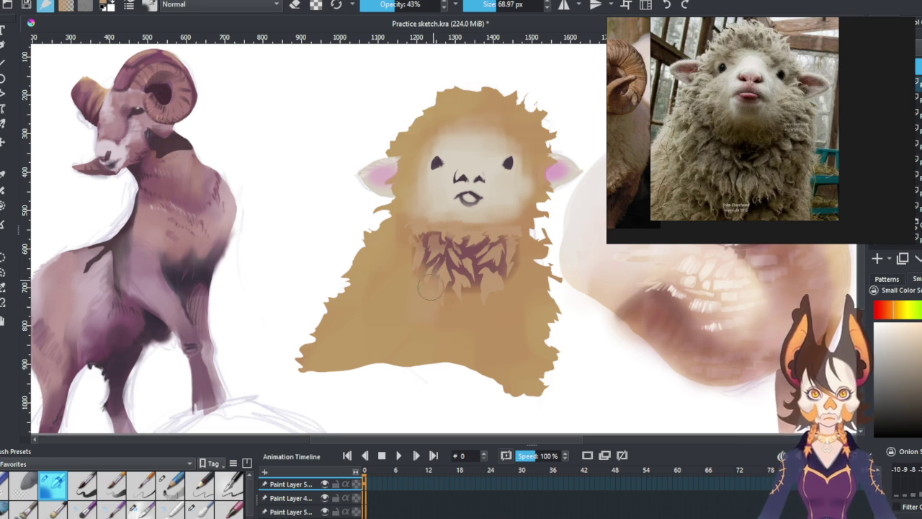
left_click_drag(508, 4, 533, 4)
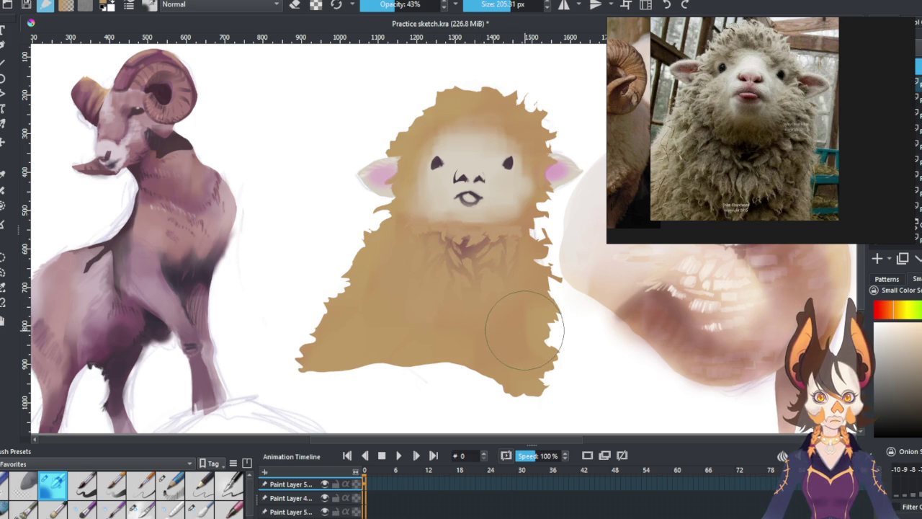
left_click_drag(523, 333, 516, 255)
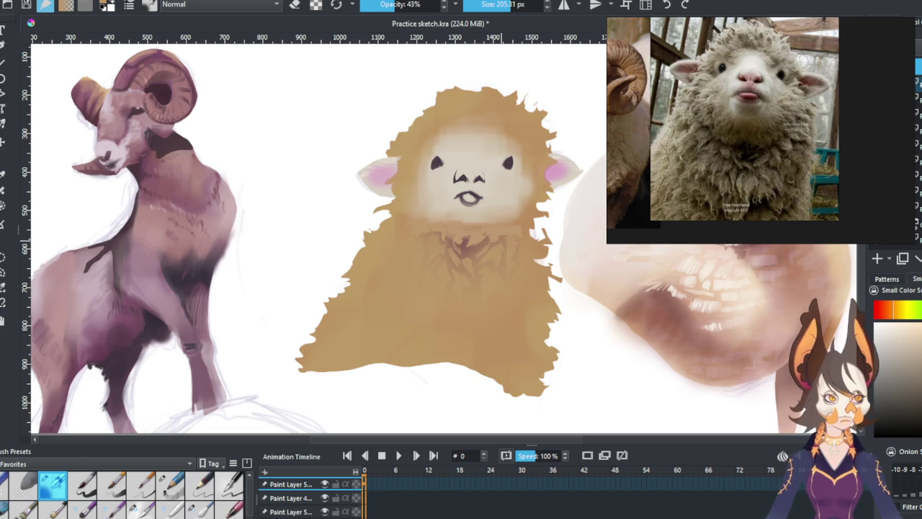
left_click_drag(519, 4, 472, 4)
left_click_drag(403, 4, 467, 4)
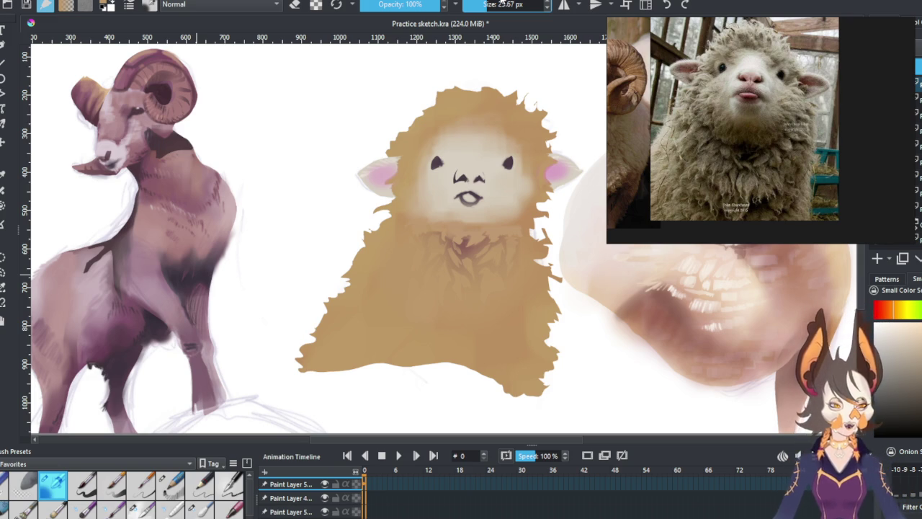
left_click_drag(544, 172, 575, 146)
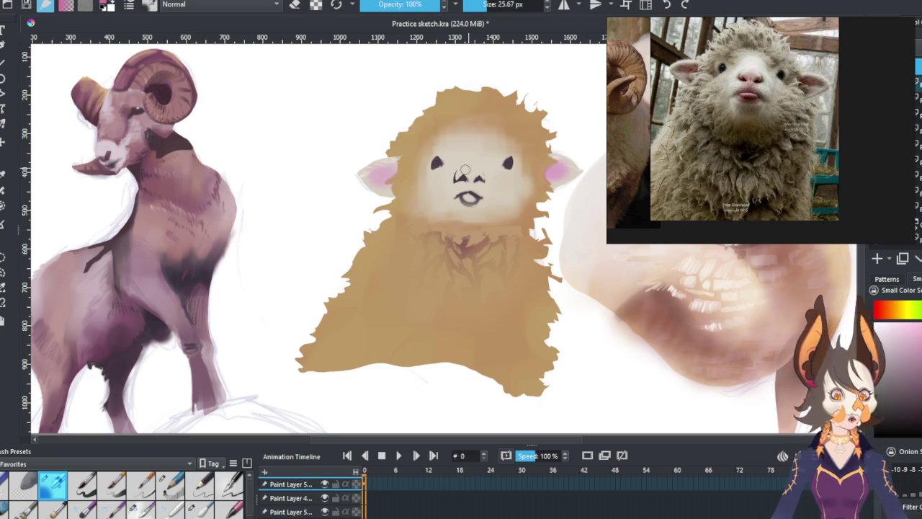
Step: Zoom in and deepen the pink of the nose and inside both ears
left_click_drag(466, 176, 459, 176)
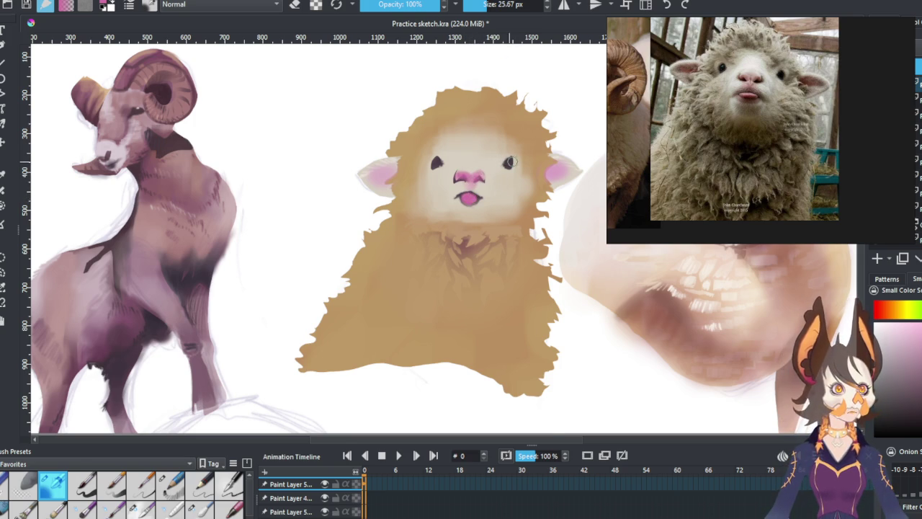
scroll(509, 162, "up", 1)
scroll(528, 178, "up", 1)
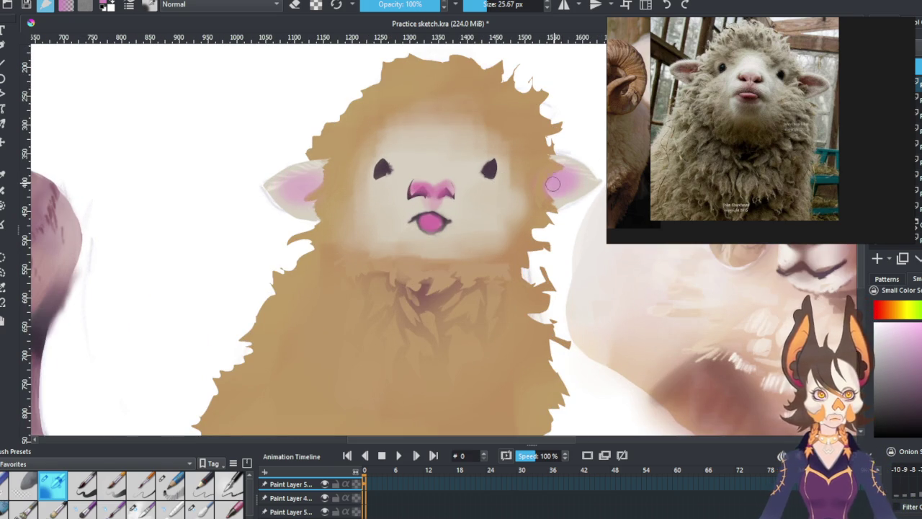
left_click_drag(554, 183, 569, 178)
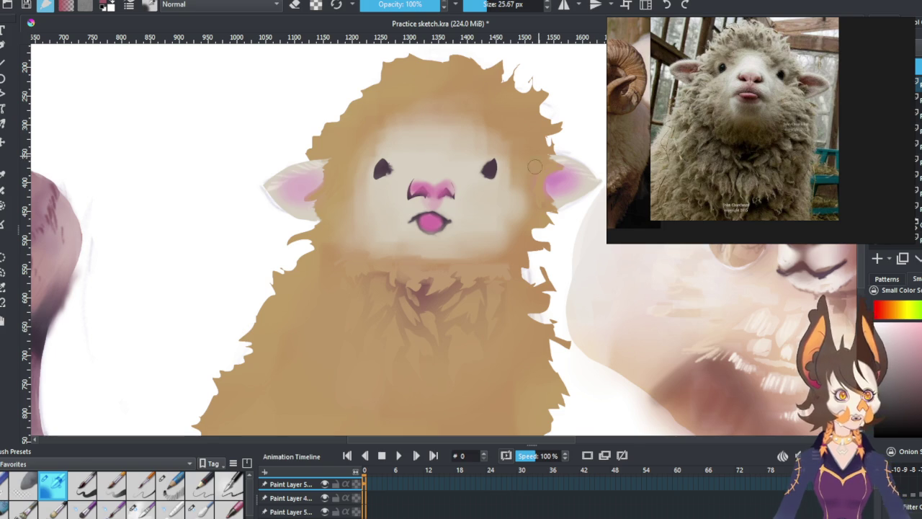
left_click_drag(570, 174, 553, 180)
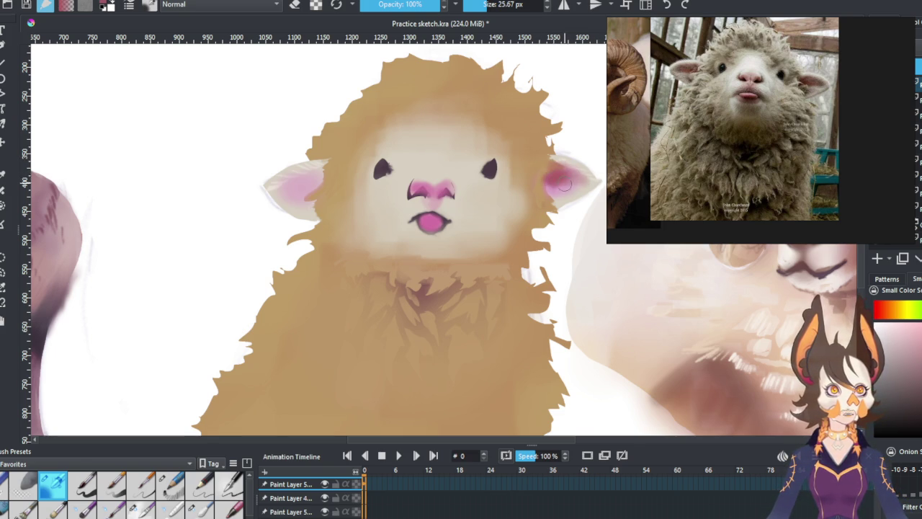
left_click_drag(284, 188, 318, 184)
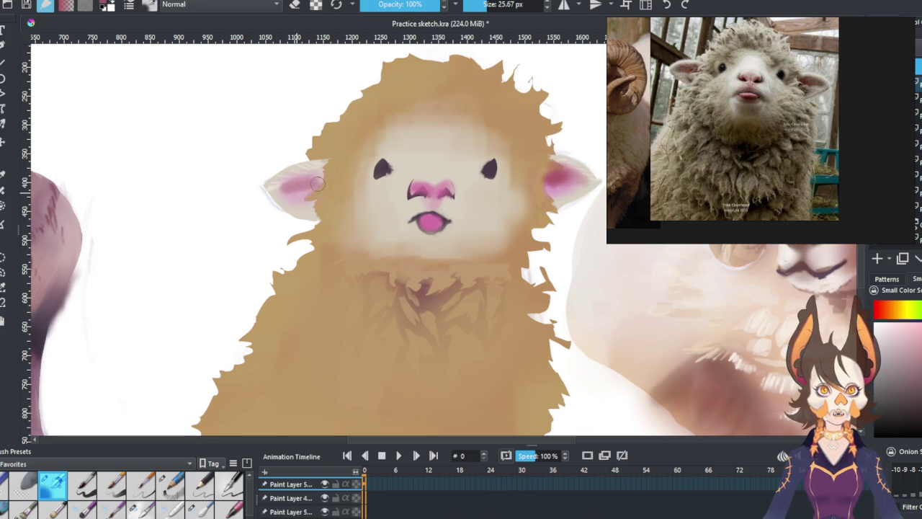
Step: Lighten the nose's left side and sample colours around the eye, mouth, chin and forehead
left_click(451, 202, "ctrl")
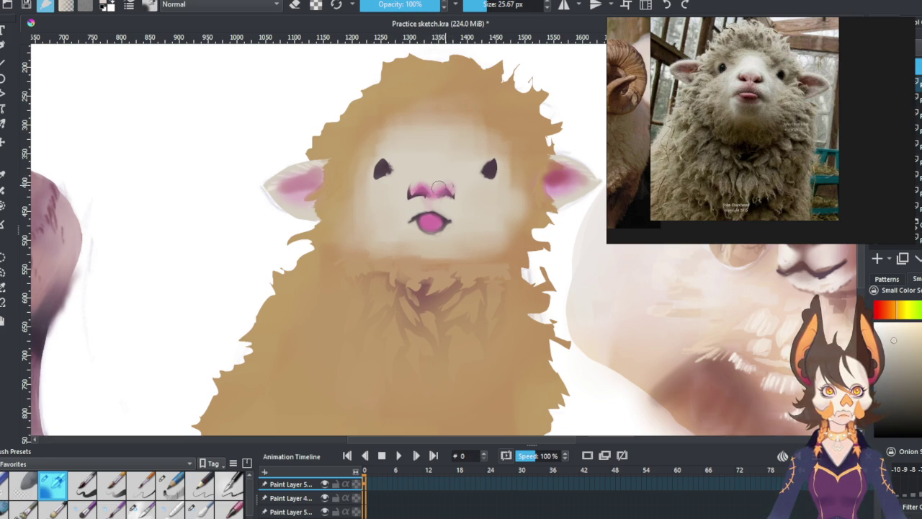
left_click(436, 188, "ctrl")
left_click_drag(432, 189, 424, 187)
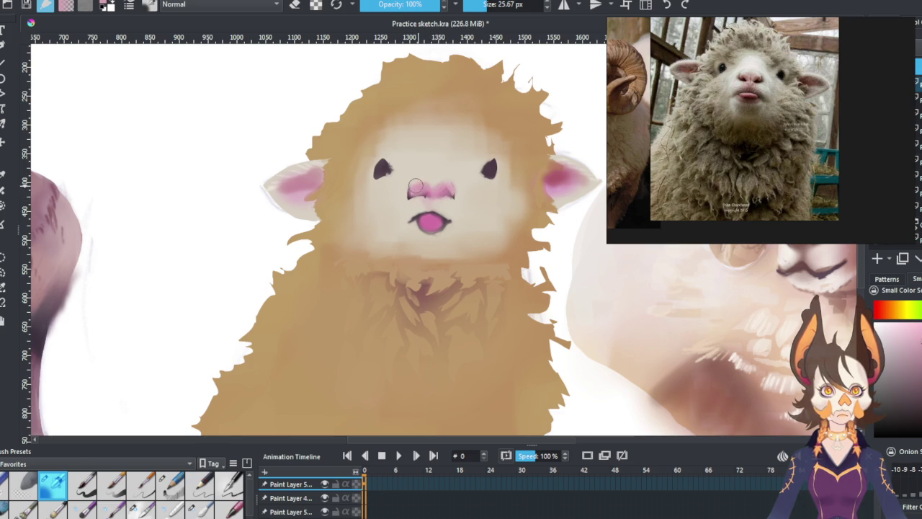
left_click(490, 169, "ctrl")
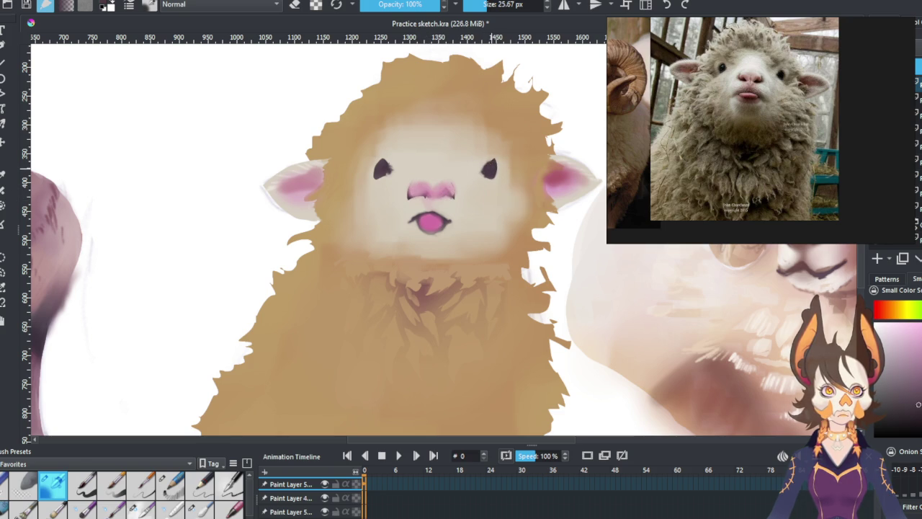
left_click(436, 187, "ctrl")
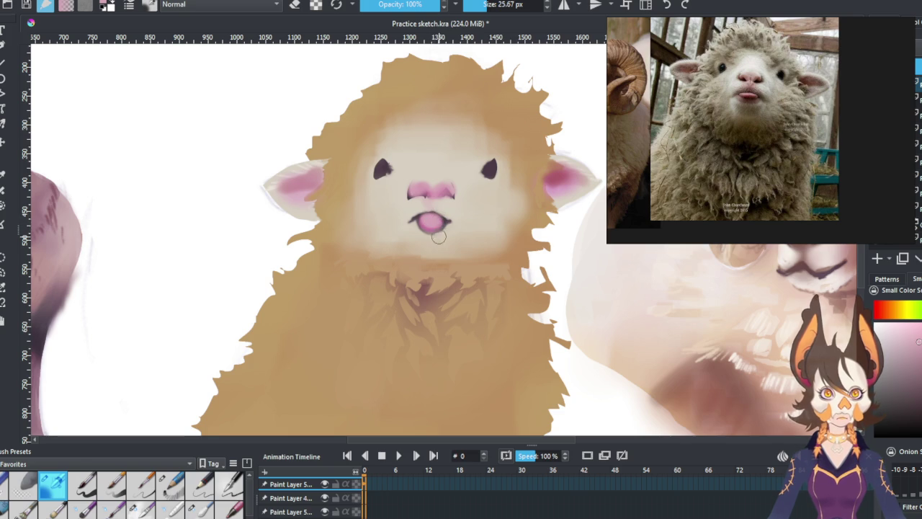
left_click(432, 218, "ctrl")
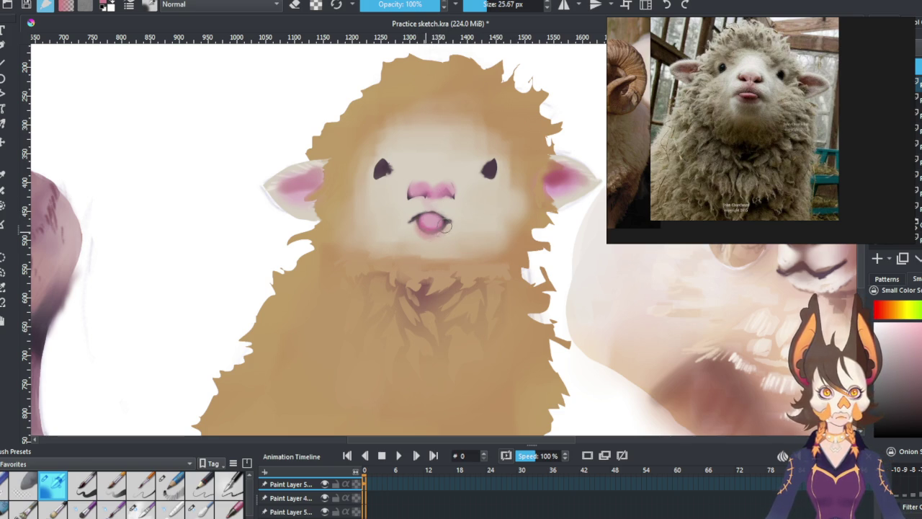
left_click(447, 254, "ctrl")
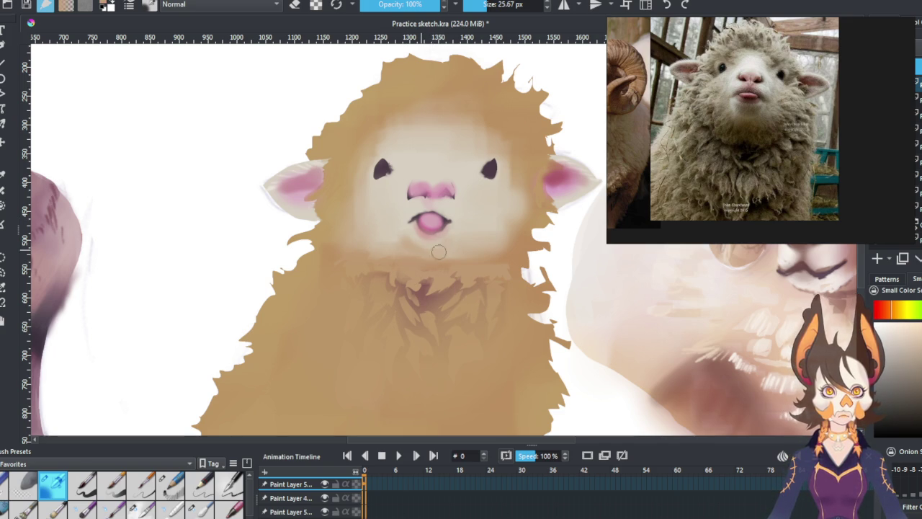
left_click(428, 249, "ctrl")
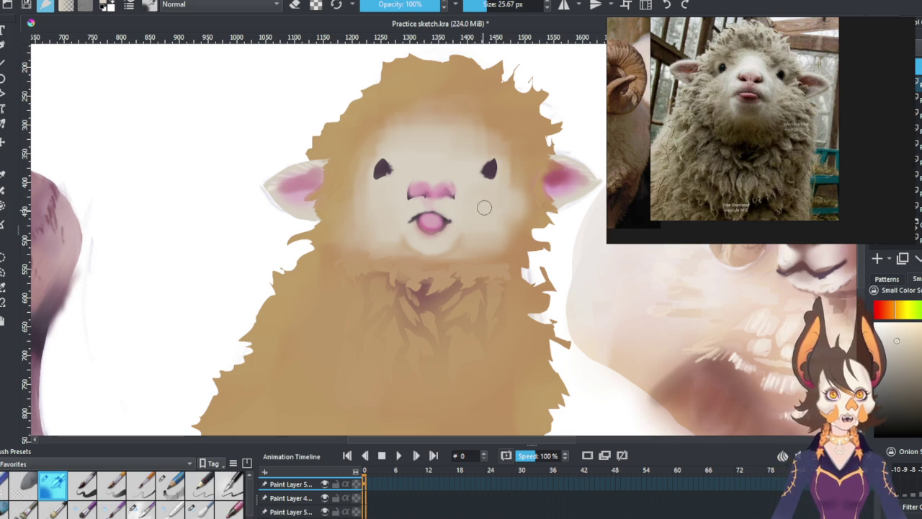
left_click(453, 157, "ctrl")
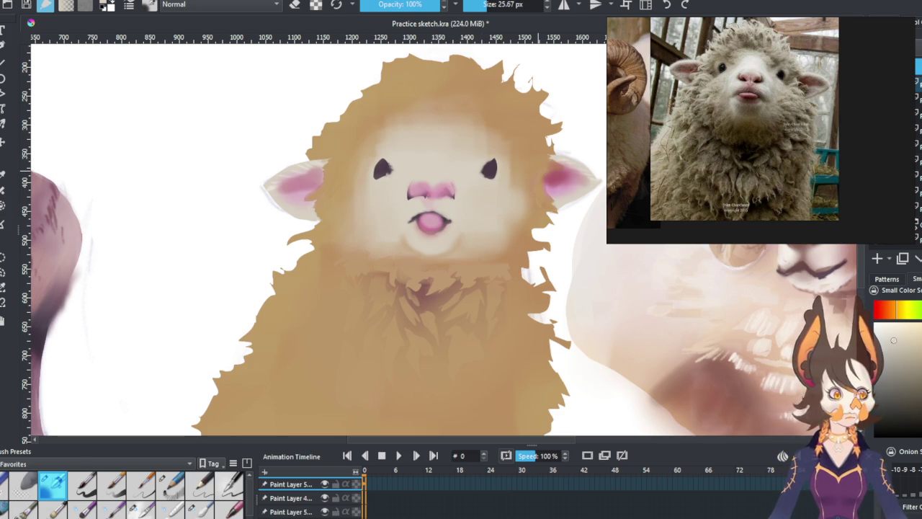
left_click_drag(539, 180, 496, 180)
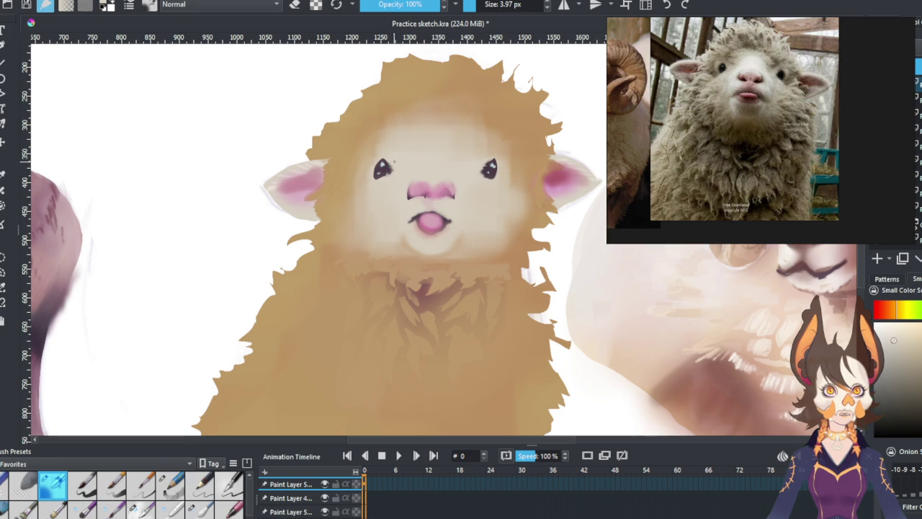
Step: Resize the tiny detail brush for the eye catchlights, then enlarge it for the forehead
left_click_drag(477, 5, 487, 4)
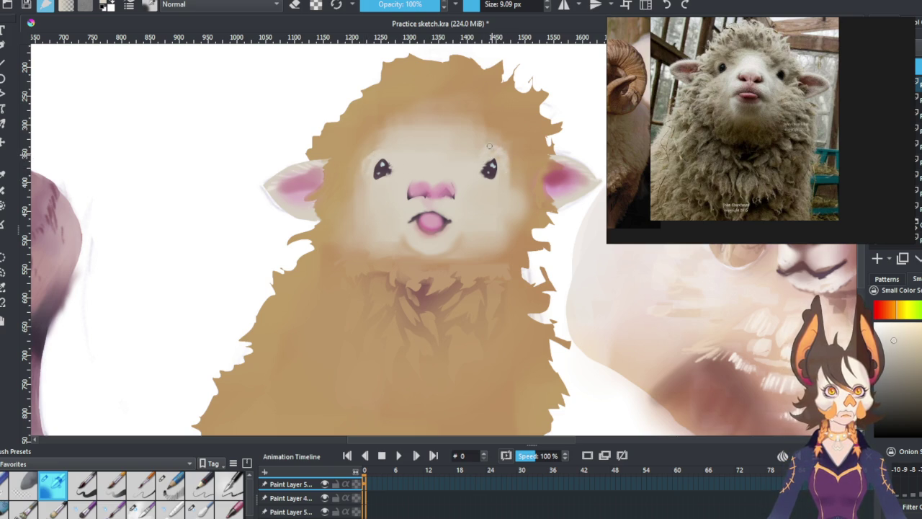
key("bracketright")
key("bracketright")
key("bracketright")
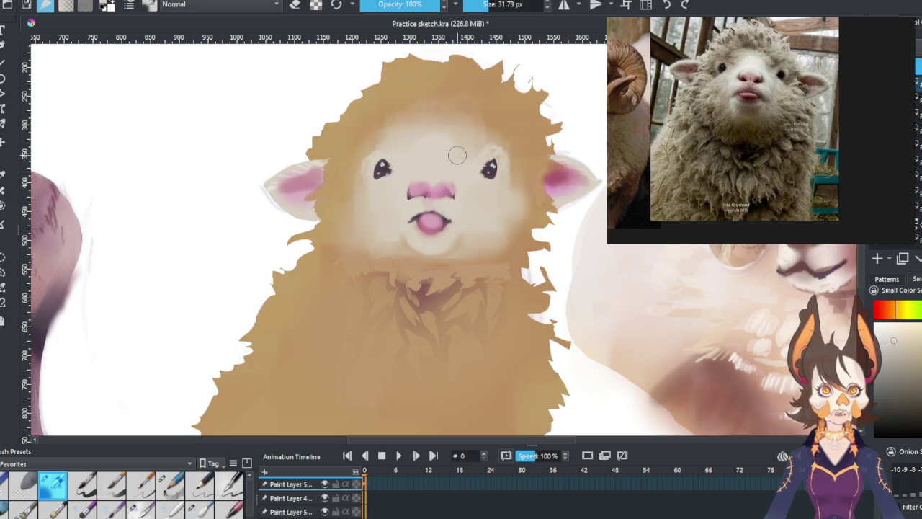
Step: Brush light cream over the forehead, cheeks and beside the mouth
left_click(890, 332)
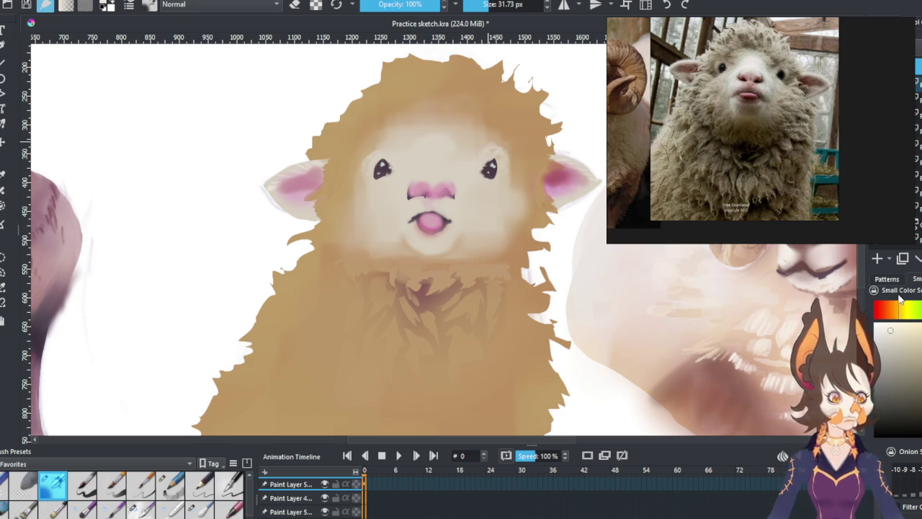
mouse_move(449, 149)
left_mouse_down()
mouse_move(441, 131)
mouse_move(410, 135)
mouse_move(422, 129)
left_mouse_up()
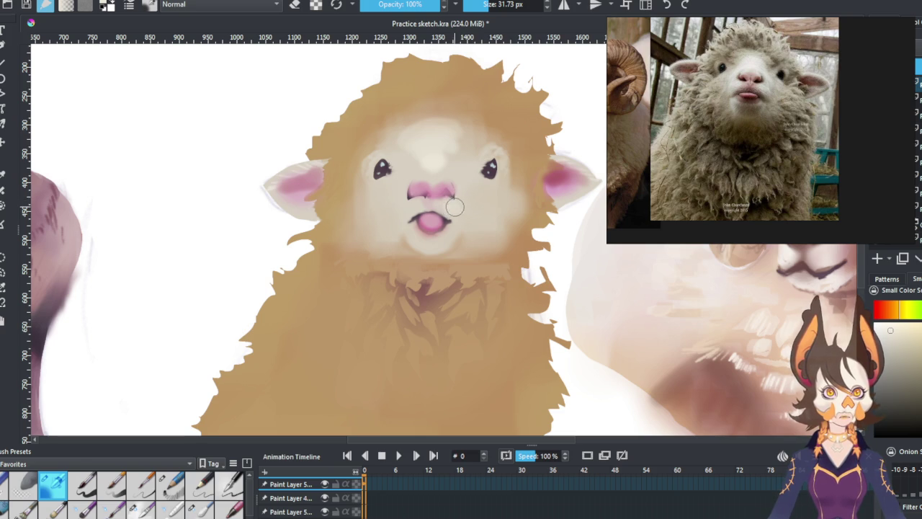
left_click_drag(404, 196, 407, 209)
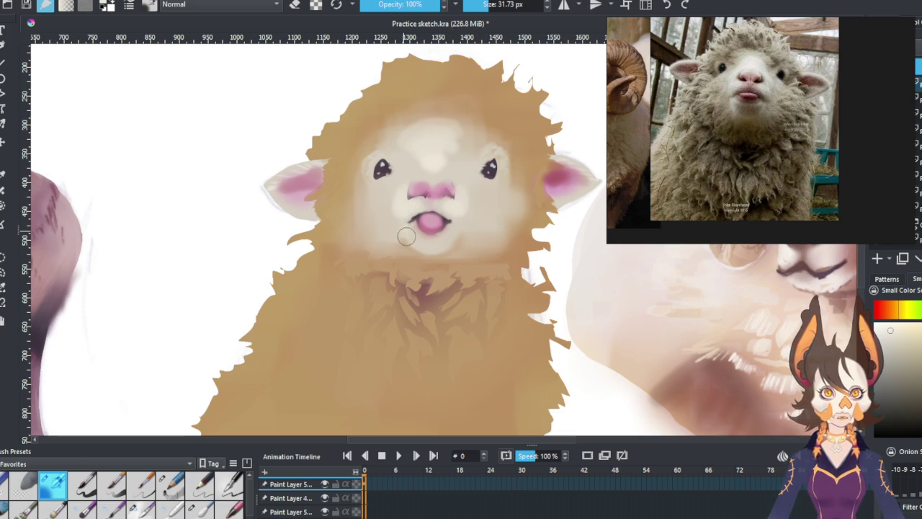
left_click_drag(485, 197, 469, 181)
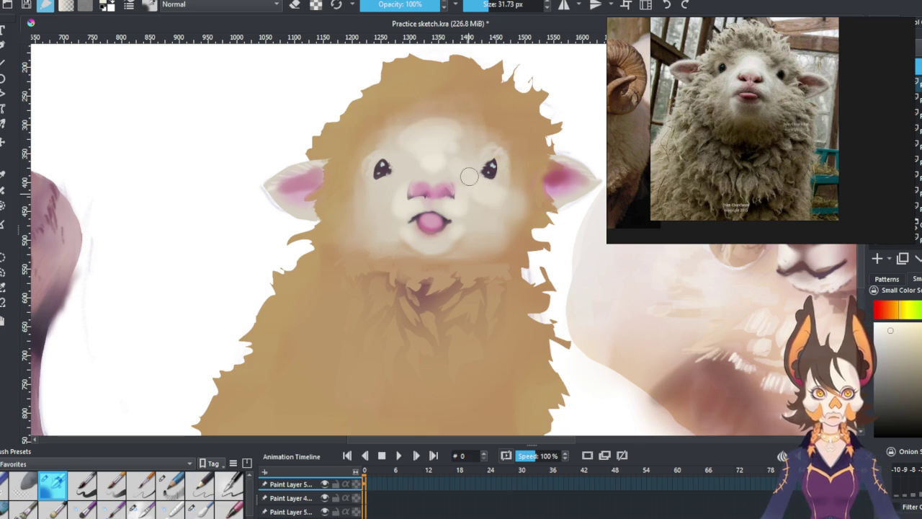
left_click_drag(385, 193, 365, 206)
Step: Switch brush presets and enlarge the brush to about 38 px for broader strokes
left_click(139, 509)
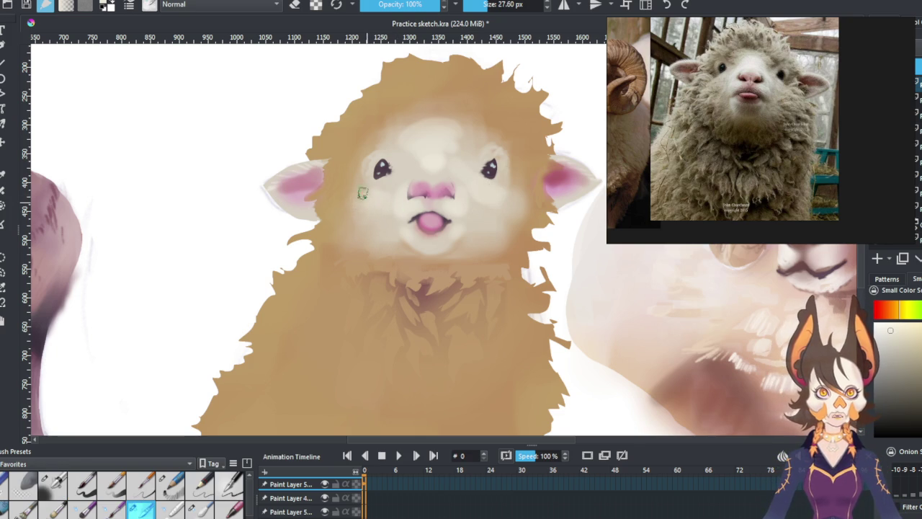
key("bracketright")
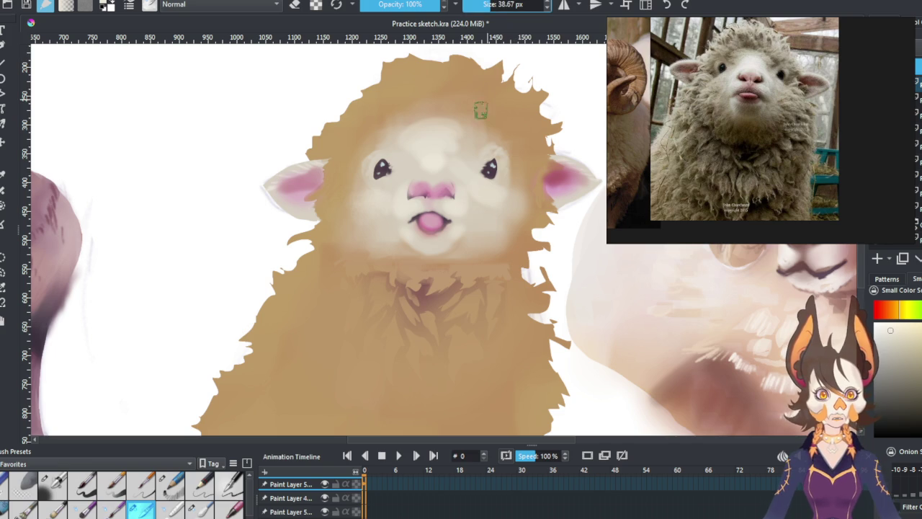
key("bracketright")
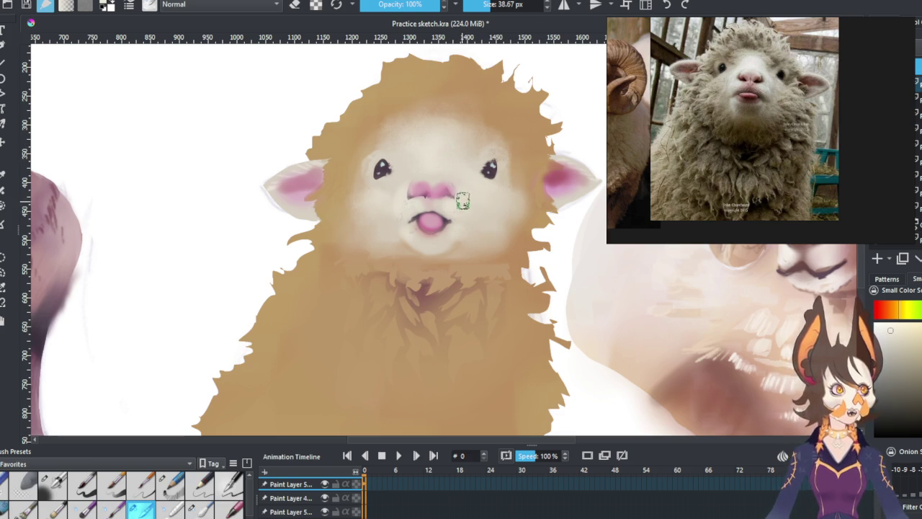
left_click(170, 484)
left_click(54, 486)
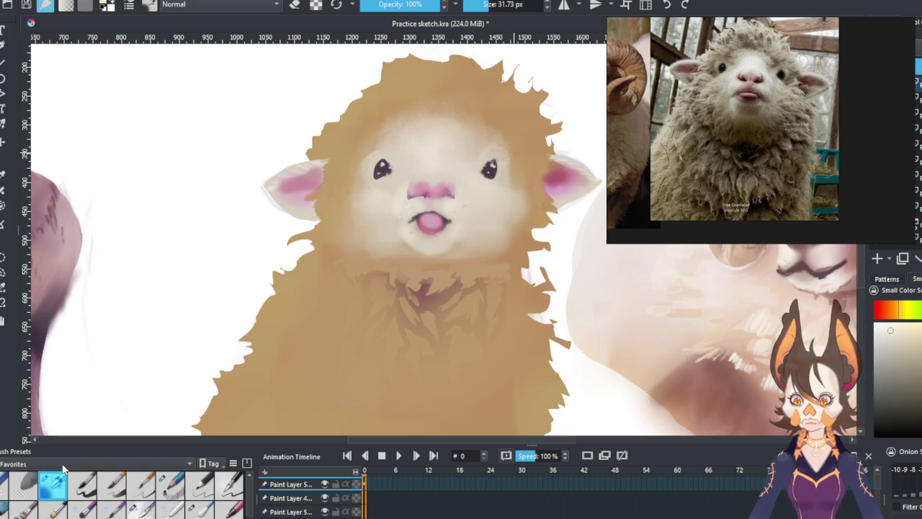
Step: Pick darker tongue pink, then paint cream wool curls across the head top at 29.61 px
left_click(449, 219, "ctrl")
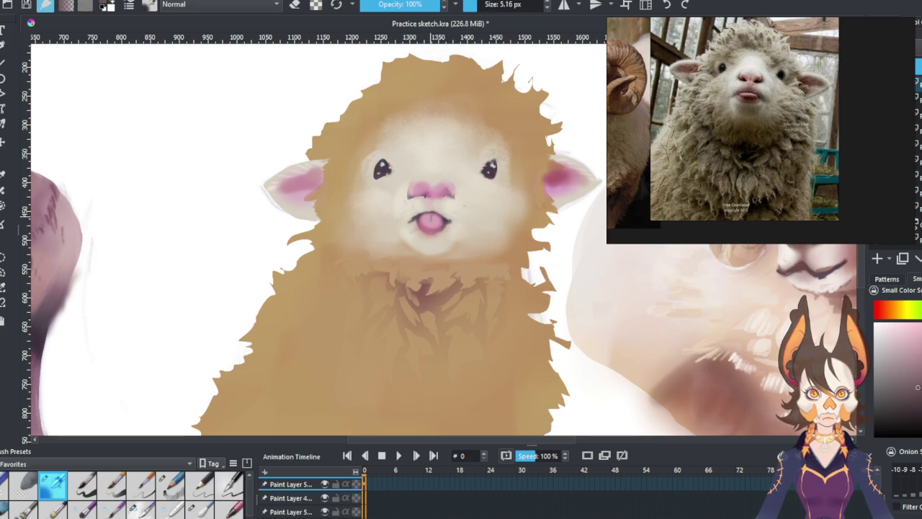
key("bracketright")
key("bracketright")
key("bracketright")
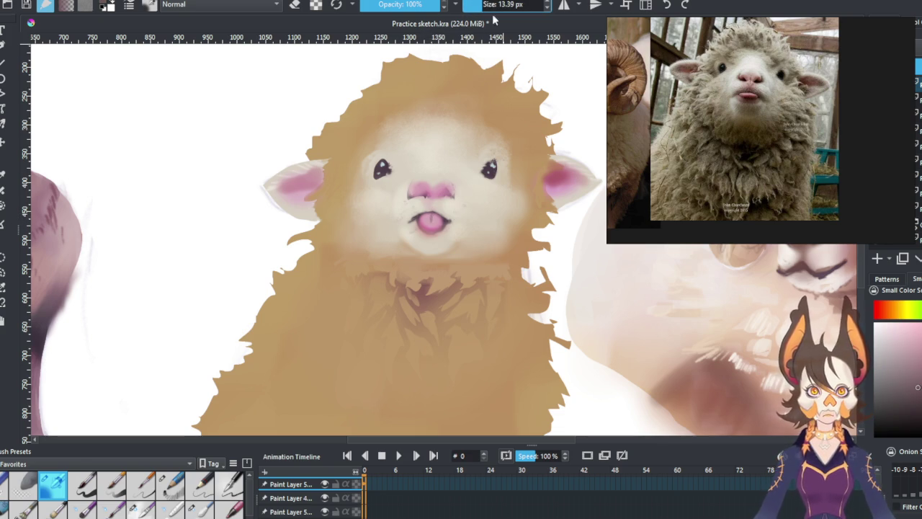
left_click(447, 128, "ctrl")
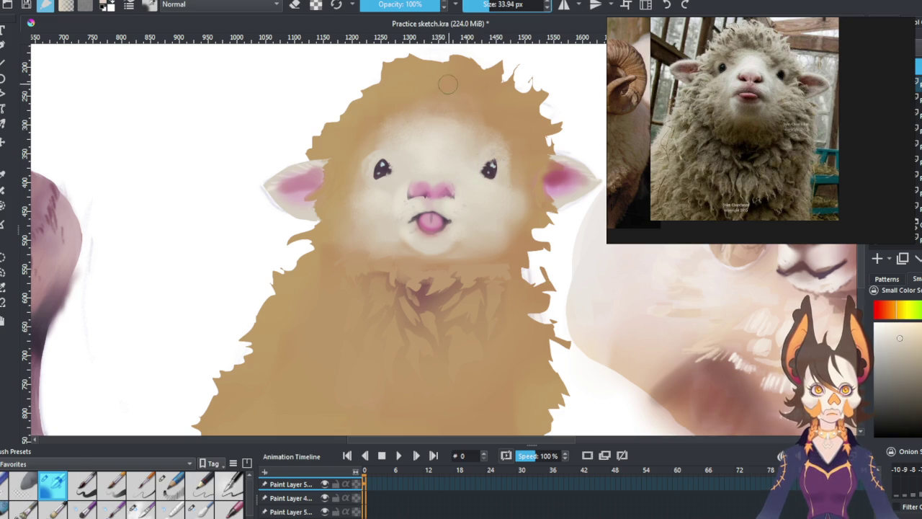
key("bracketleft")
key("bracketleft")
key("bracketleft")
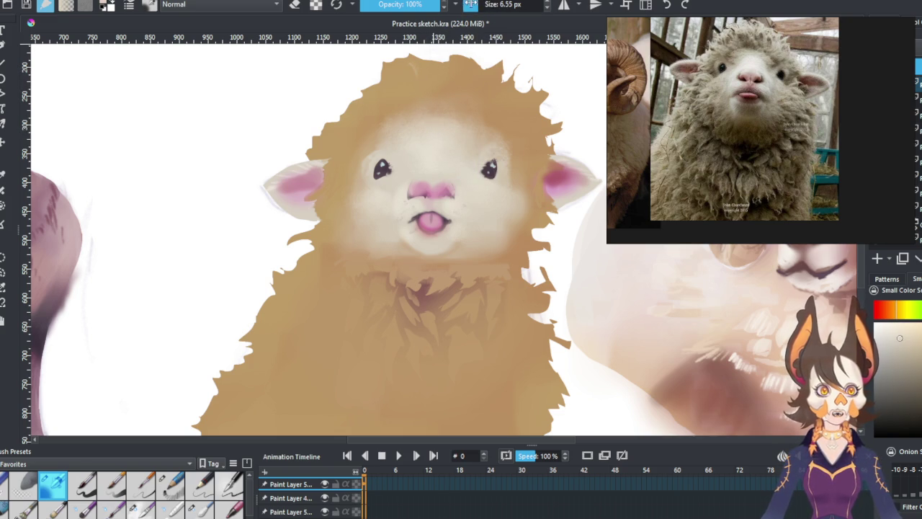
left_click(478, 10)
mouse_move(411, 66)
left_mouse_down()
mouse_move(411, 97)
mouse_move(362, 99)
mouse_move(383, 103)
left_mouse_up()
mouse_move(330, 136)
left_mouse_down()
mouse_move(335, 171)
mouse_move(353, 155)
mouse_move(353, 118)
mouse_move(402, 108)
left_mouse_up()
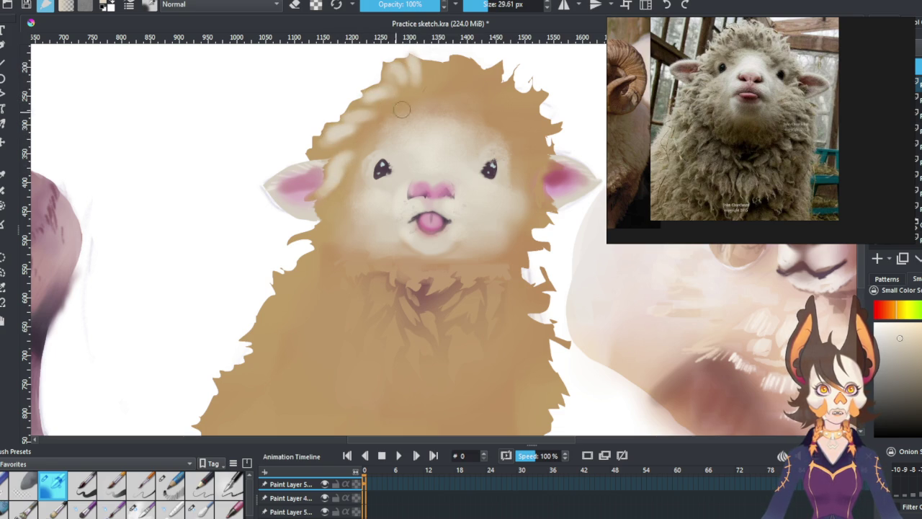
left_click_drag(427, 64, 445, 93)
left_click_drag(458, 61, 464, 104)
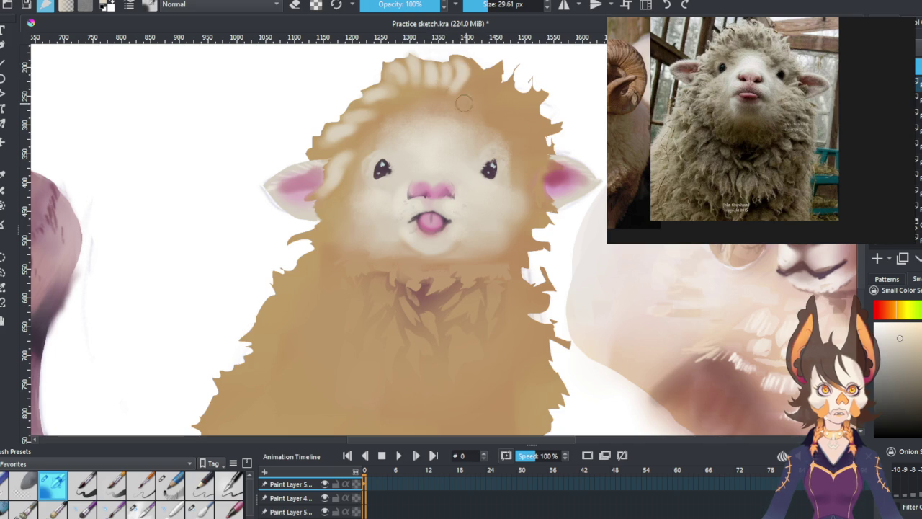
mouse_move(473, 72)
left_mouse_down()
mouse_move(469, 96)
mouse_move(495, 83)
mouse_move(497, 104)
mouse_move(492, 95)
mouse_move(517, 118)
left_mouse_up()
mouse_move(536, 90)
left_mouse_down()
mouse_move(527, 123)
mouse_move(542, 130)
mouse_move(535, 144)
mouse_move(549, 152)
left_mouse_up()
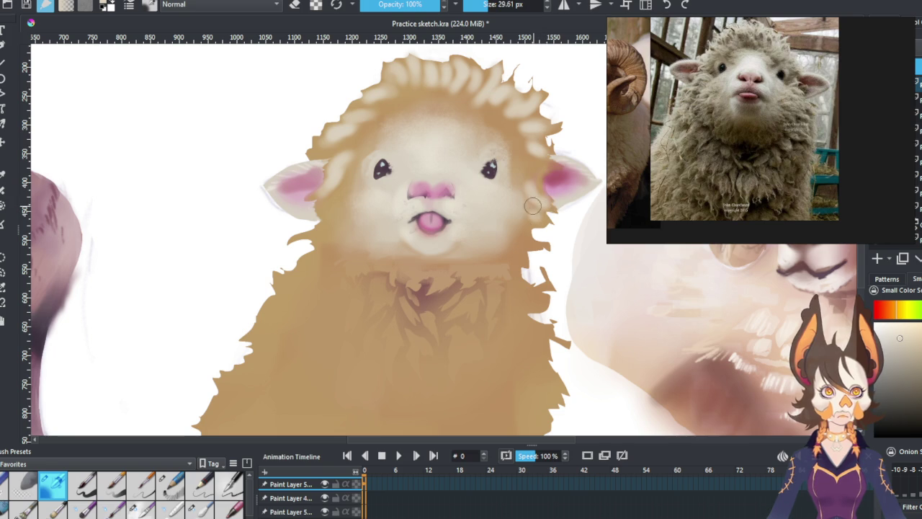
Step: Soften the head-top wool curls with a large blending brush
left_click(170, 508)
mouse_move(441, 92)
left_mouse_down()
mouse_move(461, 108)
mouse_move(500, 108)
mouse_move(494, 127)
mouse_move(522, 136)
mouse_move(529, 151)
left_mouse_up()
mouse_move(447, 97)
left_mouse_down()
mouse_move(411, 99)
mouse_move(412, 84)
mouse_move(431, 81)
left_mouse_up()
mouse_move(454, 81)
left_mouse_down()
mouse_move(400, 81)
mouse_move(372, 99)
mouse_move(353, 148)
mouse_move(385, 117)
mouse_move(364, 157)
mouse_move(349, 174)
mouse_move(331, 157)
mouse_move(335, 202)
mouse_move(358, 206)
left_mouse_up()
mouse_move(343, 173)
left_mouse_down()
mouse_move(354, 139)
mouse_move(336, 154)
mouse_move(413, 70)
mouse_move(497, 94)
mouse_move(526, 130)
mouse_move(527, 169)
left_mouse_up()
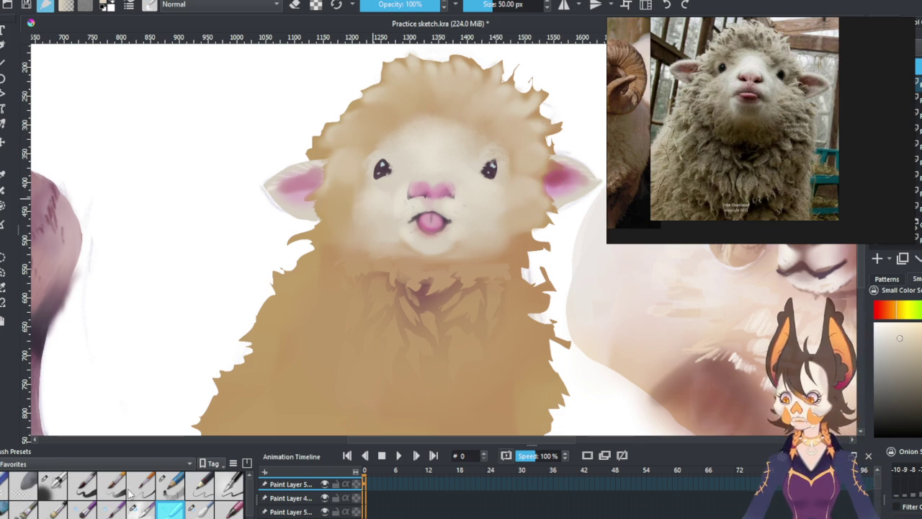
Step: Set the wool brush to 17.38 px, then smooth the forehead fur with tan using the 50 px blender
left_click(52, 485)
left_click_drag(481, 4, 475, 4)
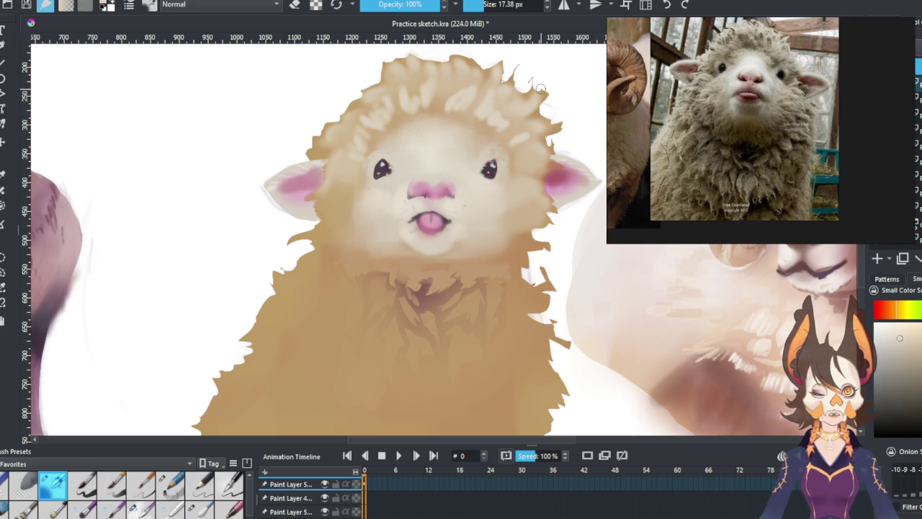
left_click(171, 508)
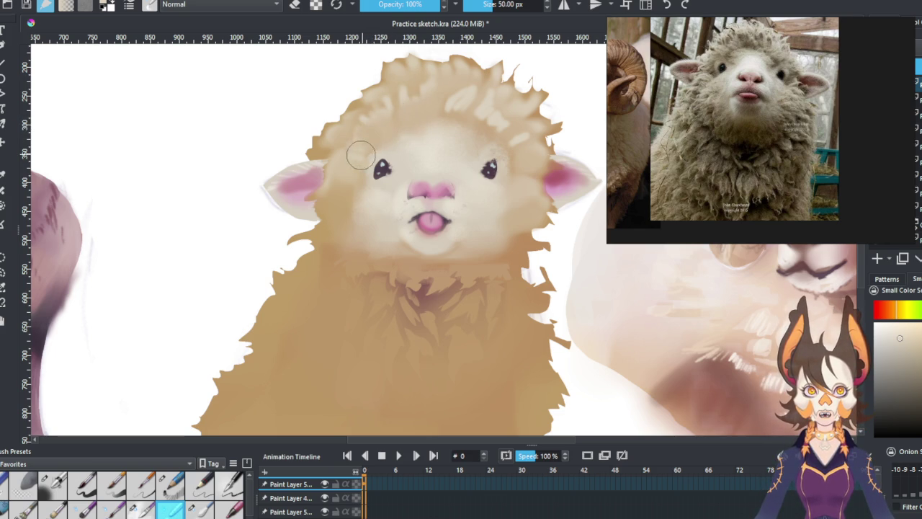
mouse_move(379, 138)
left_mouse_down()
mouse_move(422, 103)
mouse_move(449, 98)
mouse_move(469, 112)
left_mouse_up()
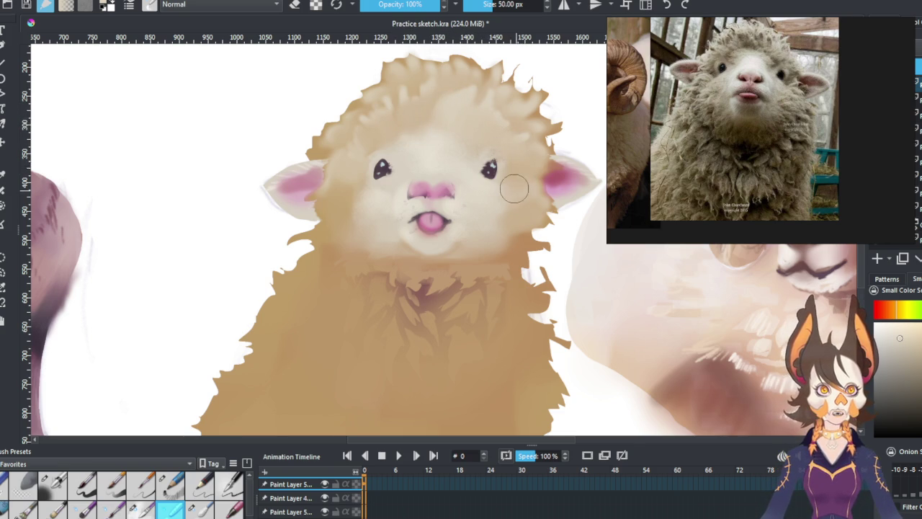
Step: Sample the head colour at 29.61 px and blend the fur edges across the head top and right neck
left_click(52, 484)
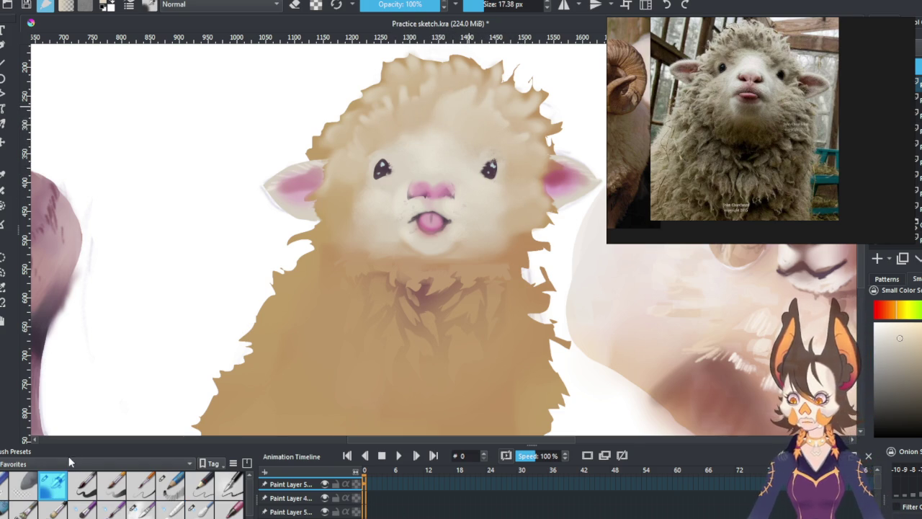
left_click(481, 4)
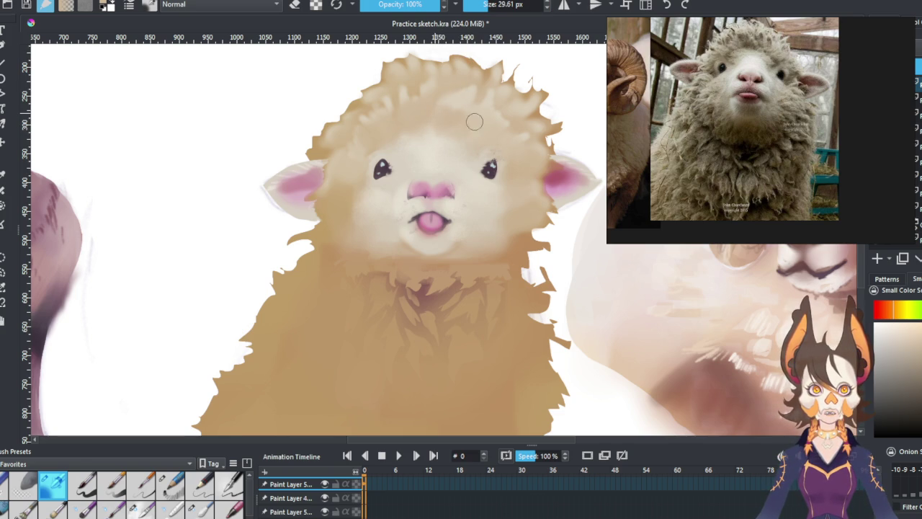
left_click(463, 147, "ctrl")
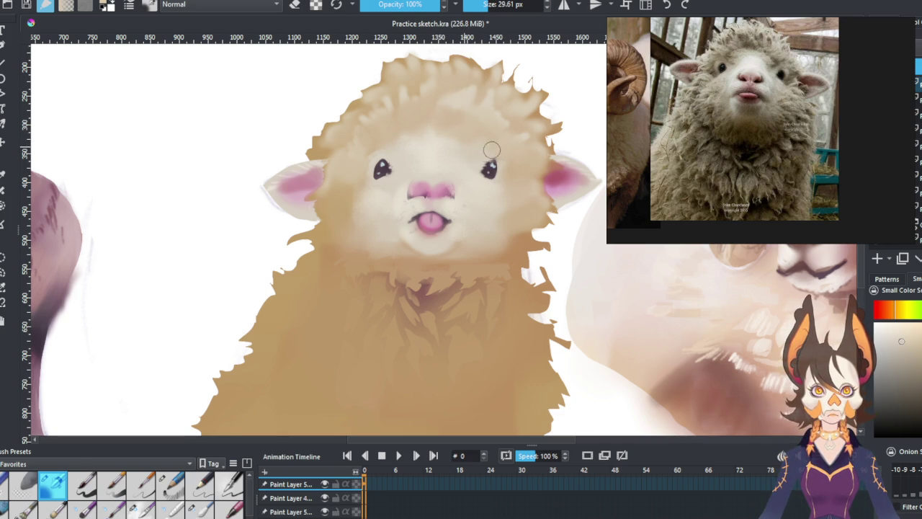
key("slash")
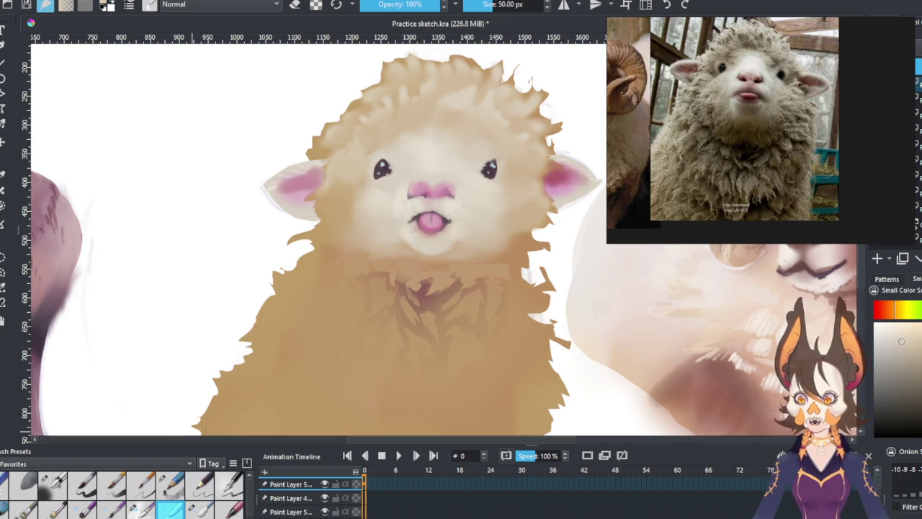
left_click_drag(451, 109, 526, 108)
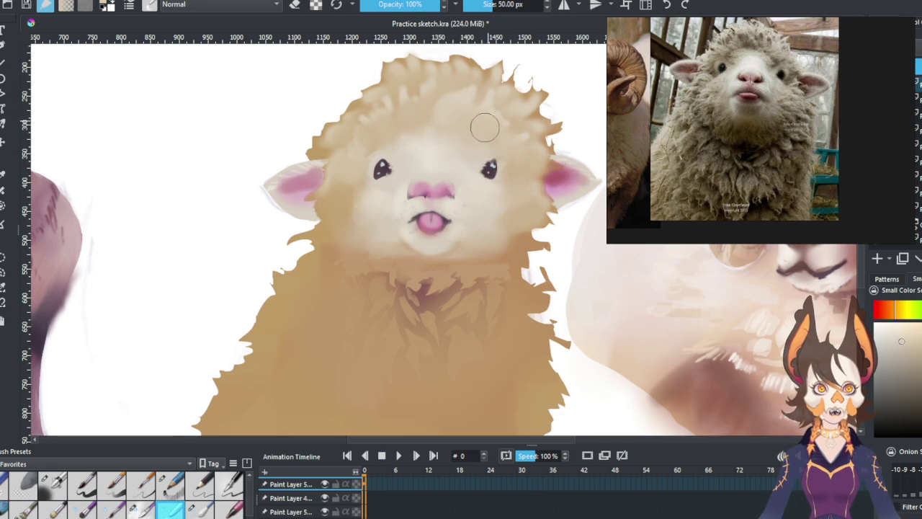
left_click_drag(540, 231, 545, 252)
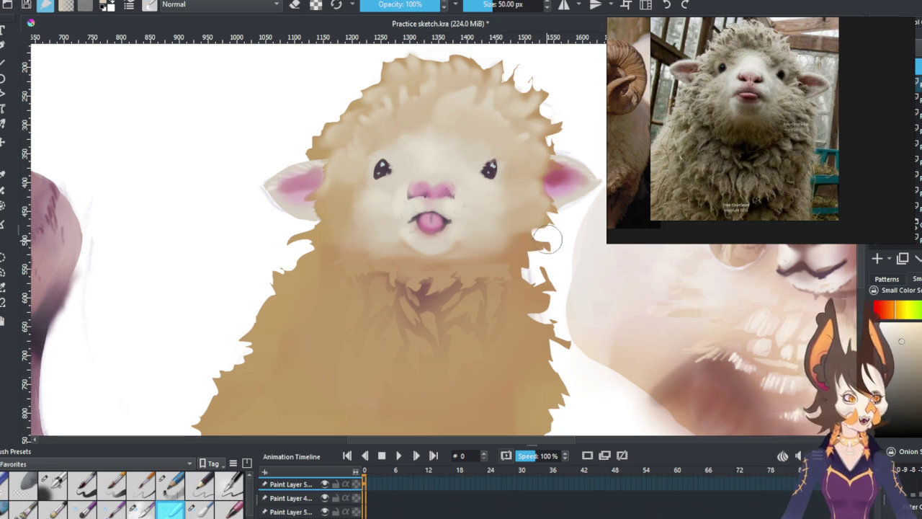
left_click(53, 484)
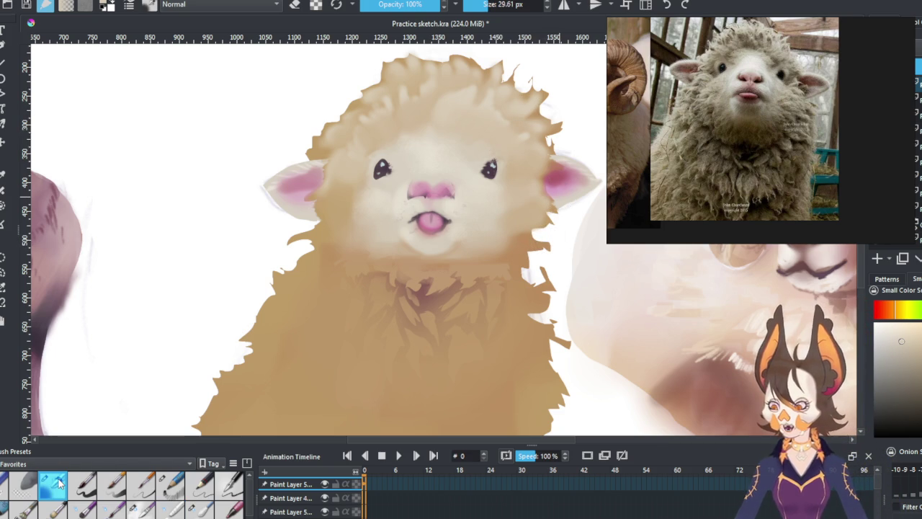
Step: Shrink the brush to 13.39 px and pan and zoom to re-centre the sheep's face
key("bracketleft")
key("bracketleft")
key("bracketleft")
key("bracketleft")
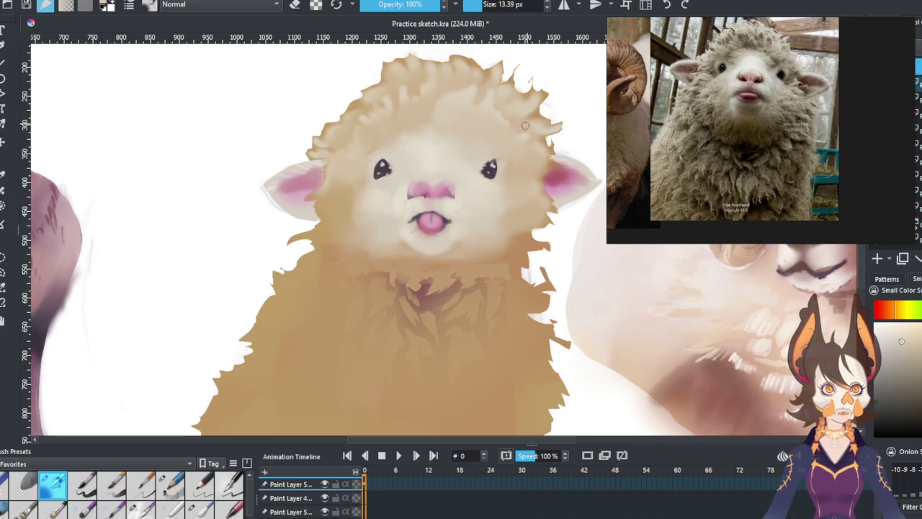
left_click_drag(459, 246, 441, 187)
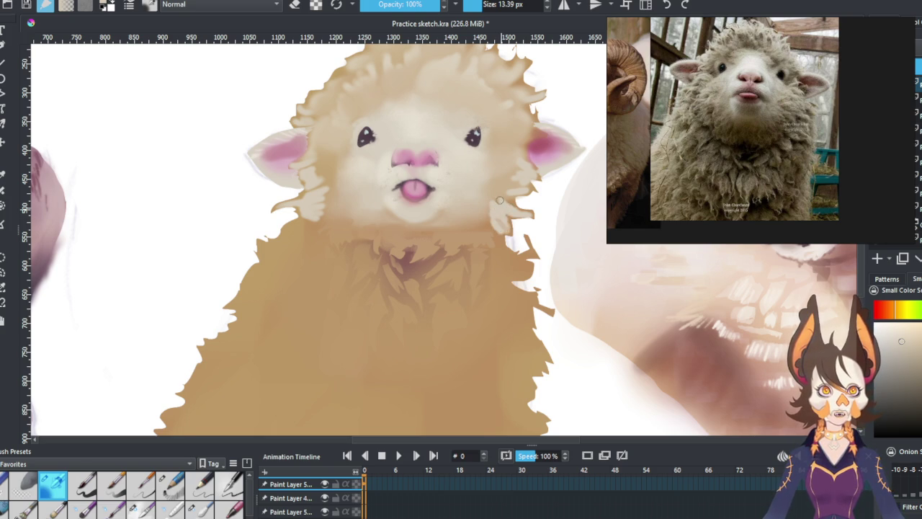
scroll(500, 199, "up", 2)
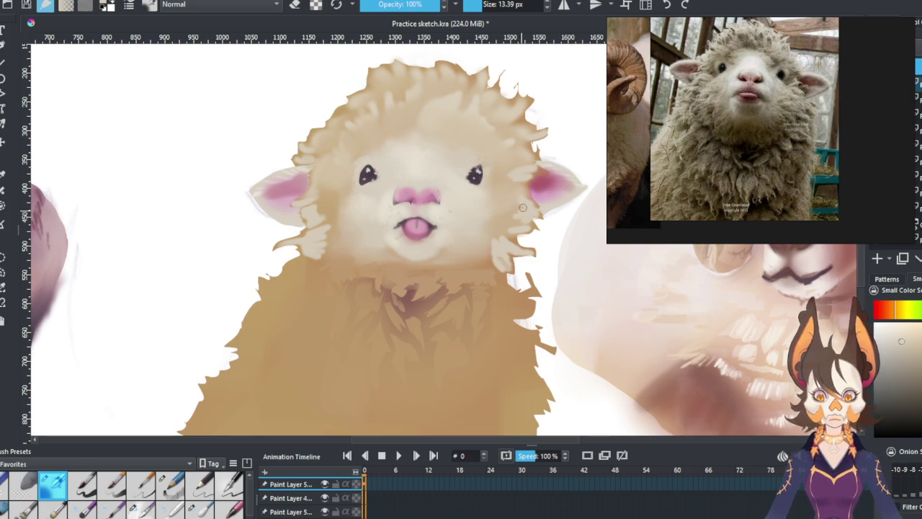
left_click(170, 509)
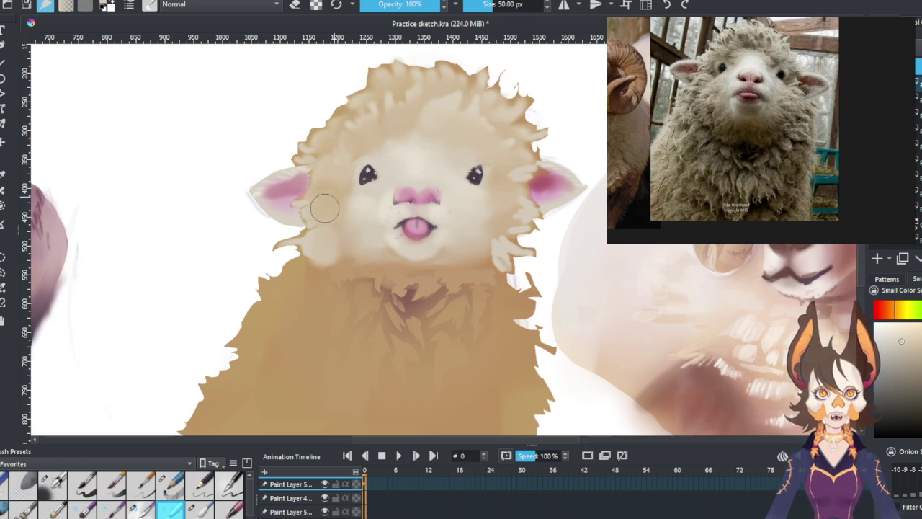
Step: Lighten the lower left cheek and softly blend the right cheek with a 41 px brush
left_click_drag(325, 250, 312, 243)
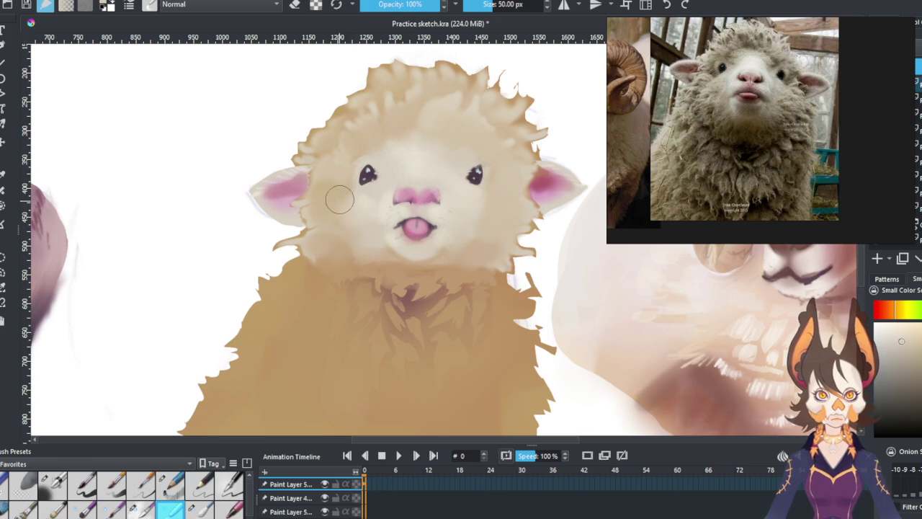
key("slash")
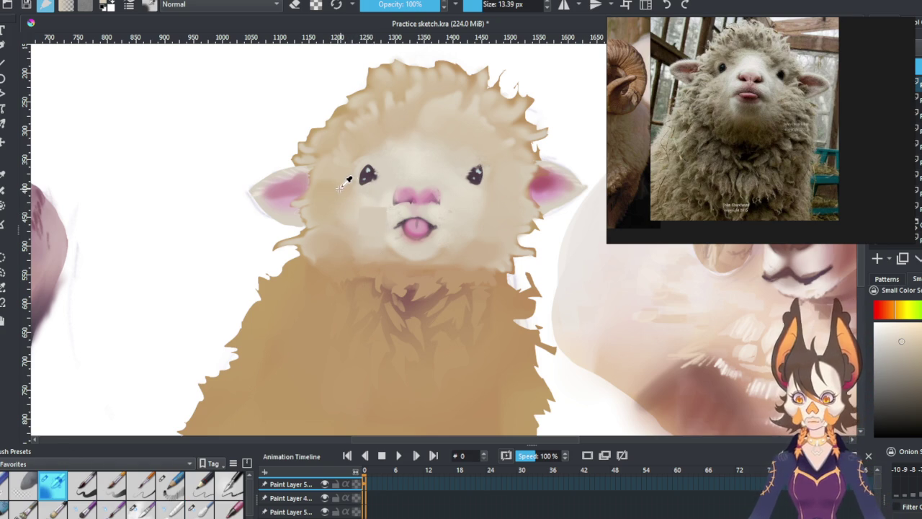
left_click_drag(339, 187, 404, 189)
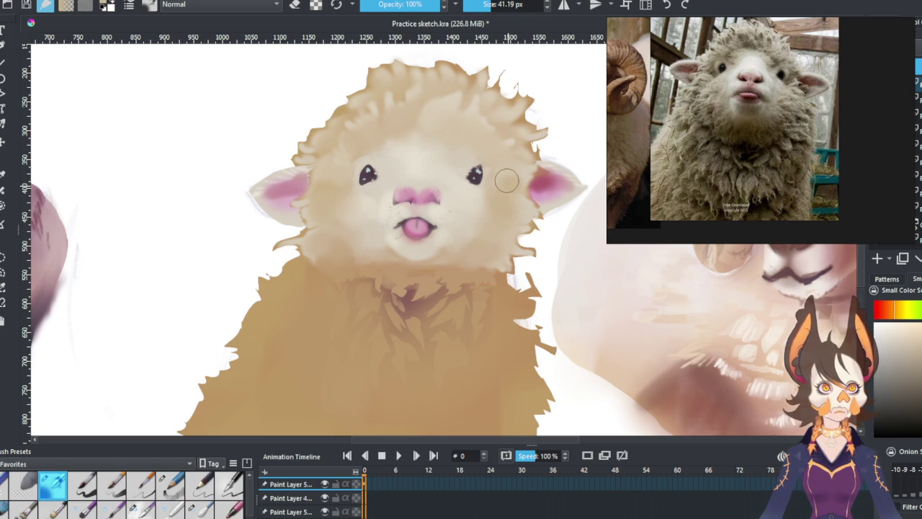
key("slash")
left_click_drag(485, 212, 515, 181)
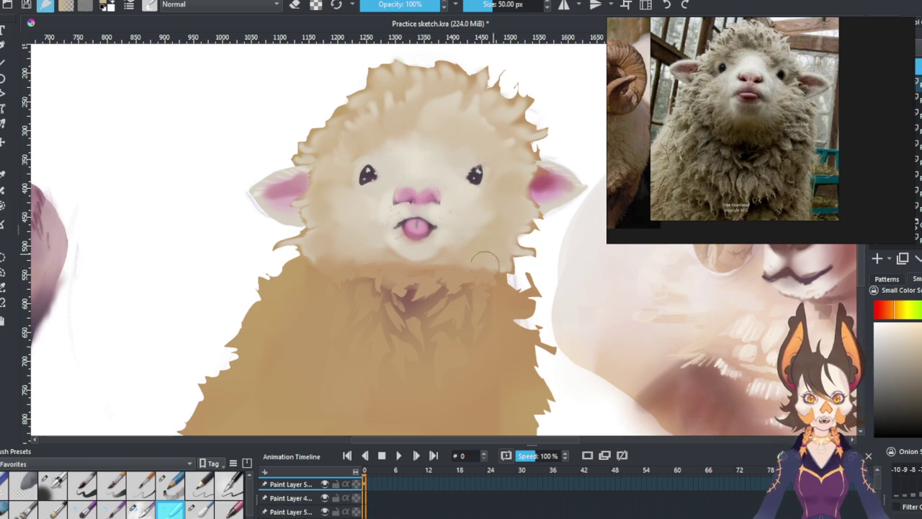
Step: Lighten the fleece edge beside the chin, then reframe on the sheep's body and left side
left_click_drag(509, 282, 545, 244)
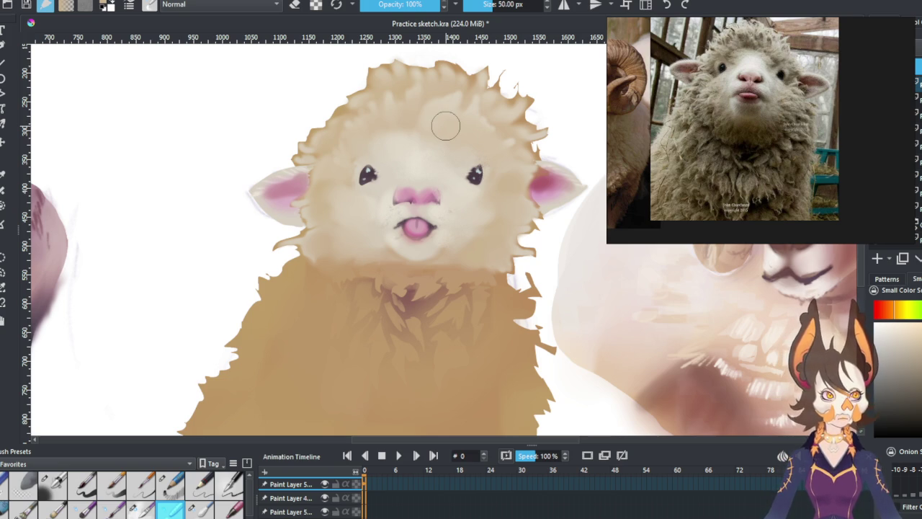
left_click_drag(459, 206, 461, 241)
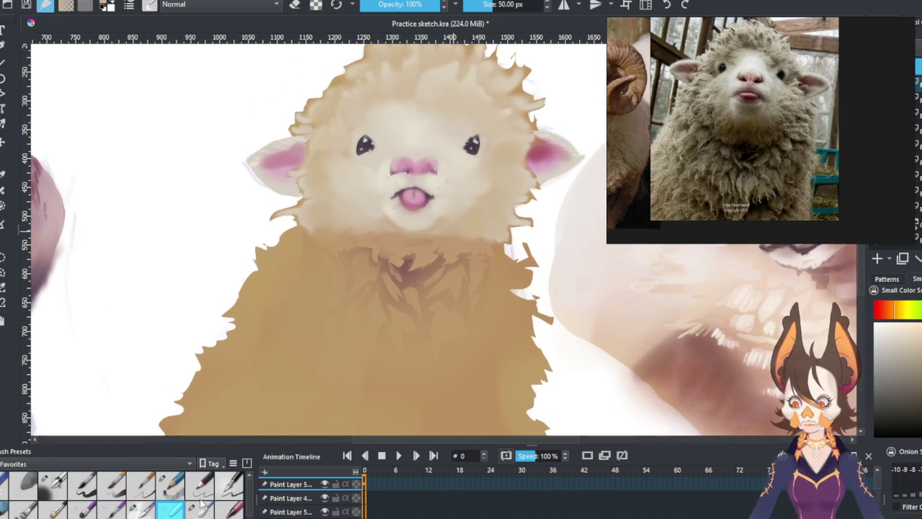
left_click(64, 478)
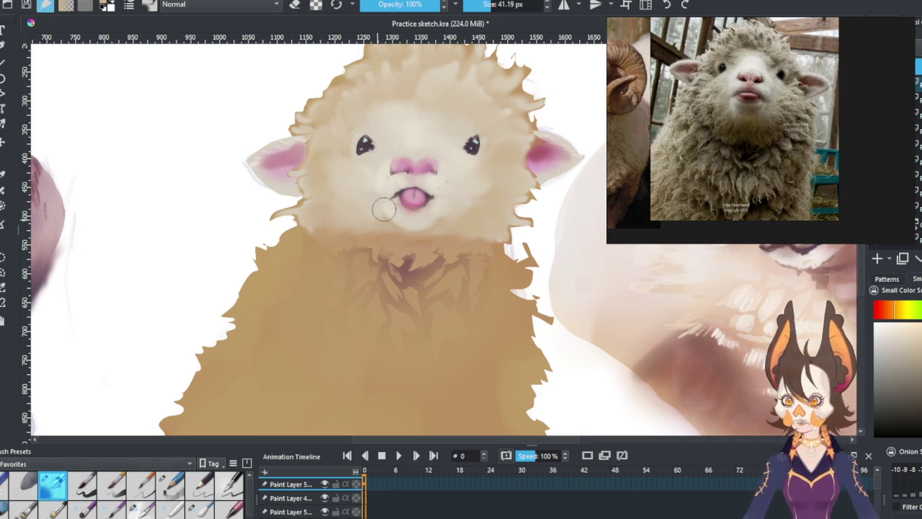
left_click_drag(350, 310, 435, 236)
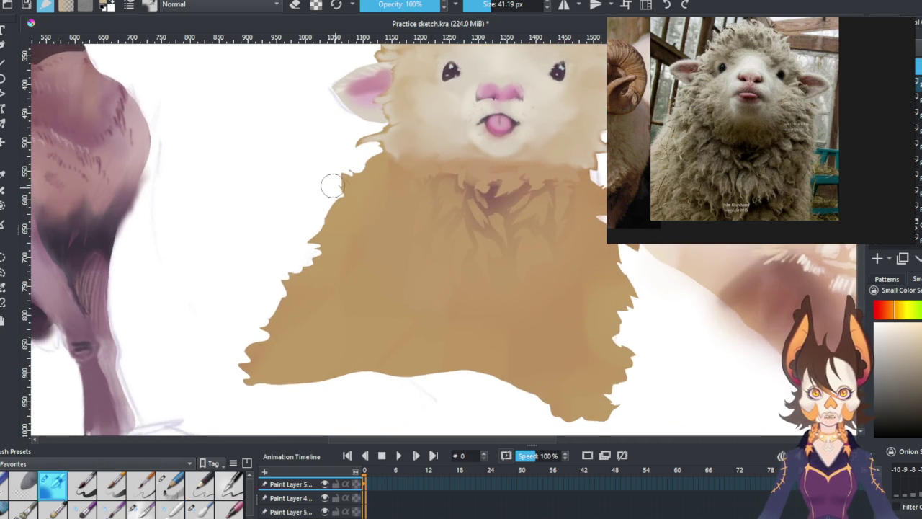
Step: Sample a light tone at about 16 px and paint pale wool clumps down the left body edge
left_click_drag(486, 4, 479, 4)
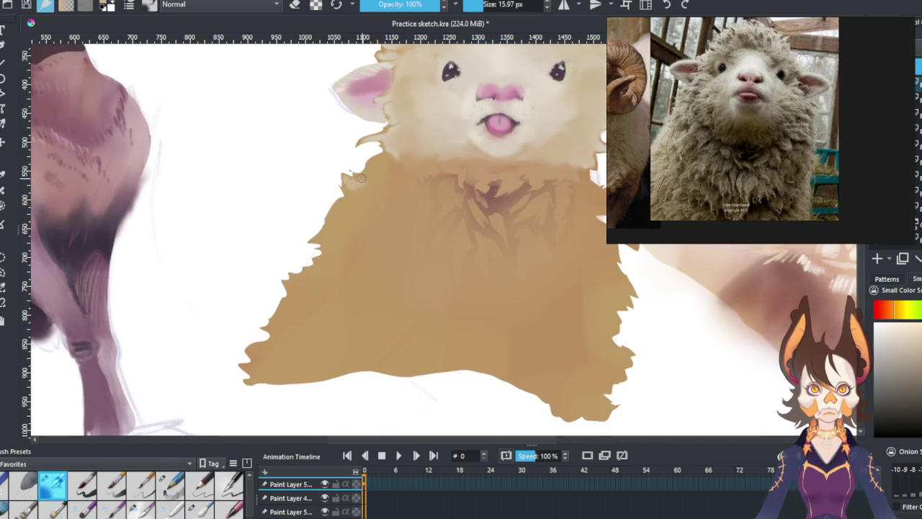
left_click_drag(508, 86, 487, 124)
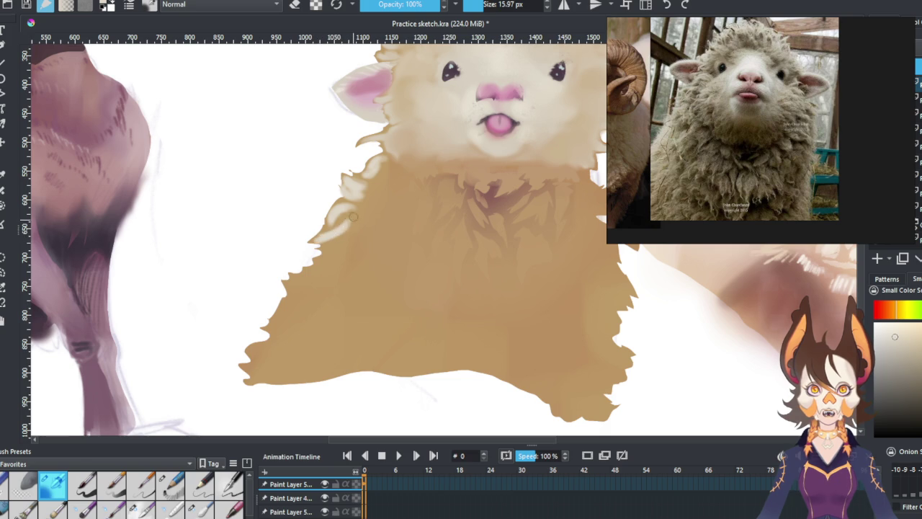
mouse_move(331, 249)
left_mouse_down()
mouse_move(345, 248)
mouse_move(309, 275)
left_mouse_up()
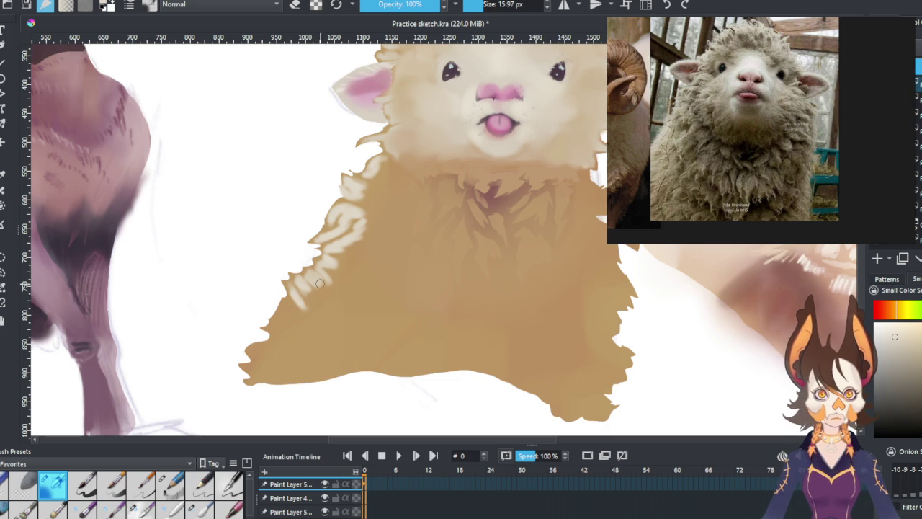
key("ctrl+z")
key("ctrl+z")
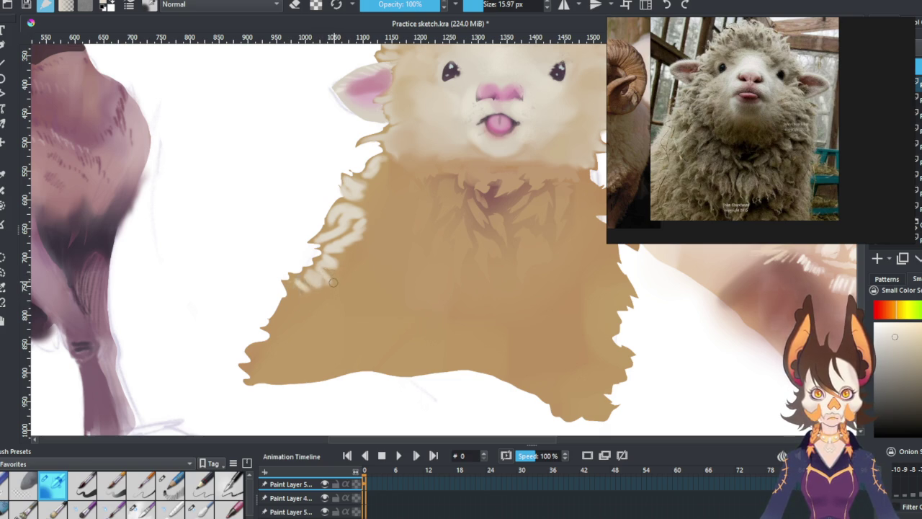
key("ctrl+z")
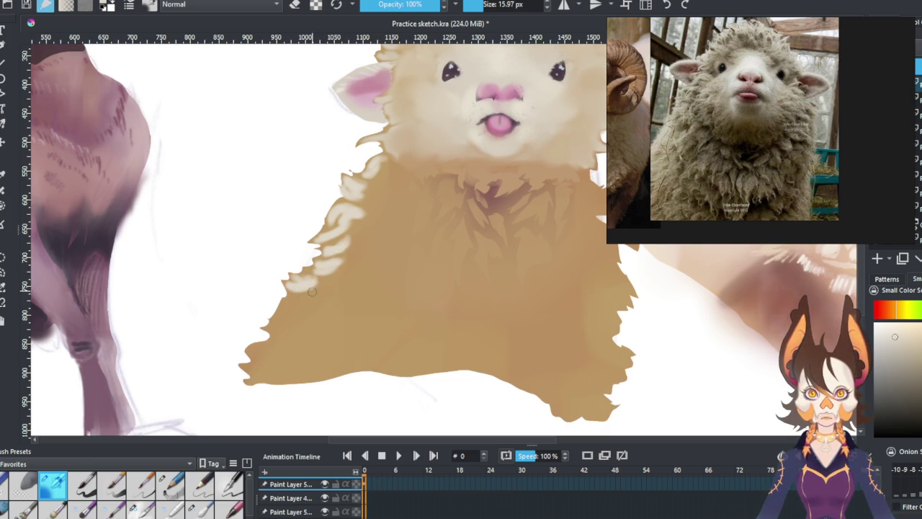
mouse_move(336, 277)
left_mouse_down()
mouse_move(326, 305)
mouse_move(282, 320)
mouse_move(298, 322)
mouse_move(346, 288)
mouse_move(354, 223)
mouse_move(397, 195)
mouse_move(292, 286)
mouse_move(245, 305)
mouse_move(305, 278)
mouse_move(309, 311)
mouse_move(291, 320)
mouse_move(317, 315)
mouse_move(337, 283)
left_mouse_up()
mouse_move(299, 327)
left_mouse_down()
mouse_move(325, 304)
mouse_move(291, 321)
left_mouse_up()
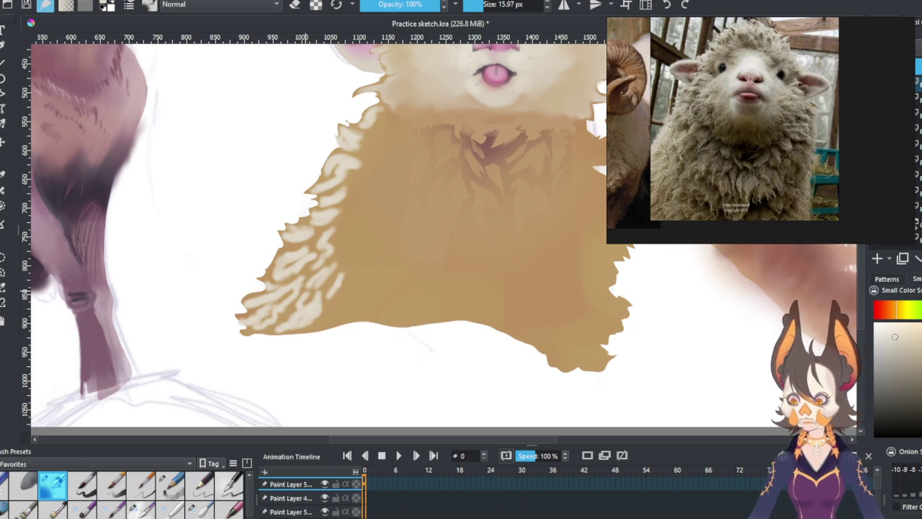
Step: Blend the light wool strokes on the lower-left body with the 50 px soft brush
left_click(170, 508)
mouse_move(281, 307)
left_mouse_down()
mouse_move(266, 317)
mouse_move(303, 288)
mouse_move(277, 324)
mouse_move(346, 270)
mouse_move(373, 229)
left_mouse_up()
mouse_move(353, 267)
left_mouse_down()
mouse_move(363, 234)
mouse_move(322, 303)
mouse_move(300, 310)
mouse_move(343, 254)
mouse_move(311, 310)
mouse_move(320, 315)
left_mouse_up()
left_click_drag(324, 261, 296, 273)
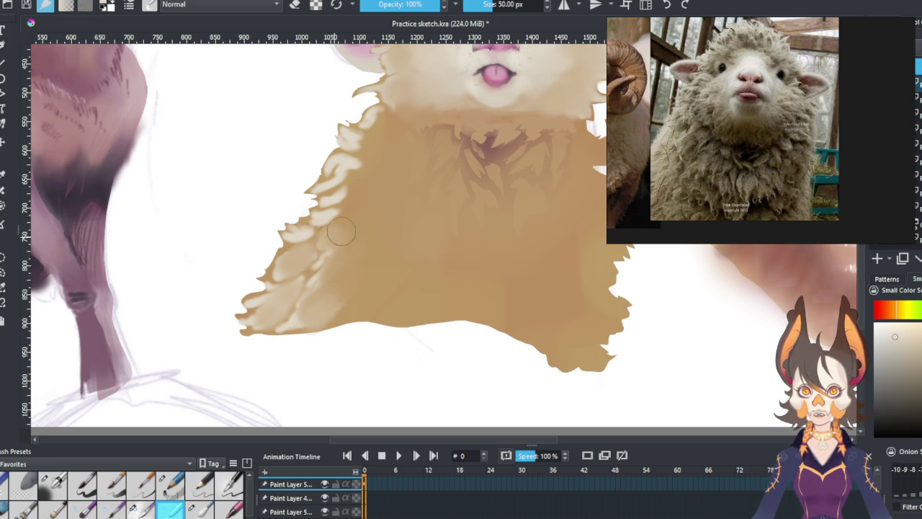
Step: Blend the upper-left chest fur while reframing the view around the sheep's face
mouse_move(352, 218)
left_mouse_down()
mouse_move(326, 284)
mouse_move(284, 306)
mouse_move(350, 229)
left_mouse_up()
mouse_move(329, 264)
left_mouse_down()
mouse_move(339, 224)
mouse_move(366, 206)
mouse_move(353, 216)
mouse_move(358, 197)
mouse_move(342, 203)
mouse_move(346, 182)
mouse_move(336, 258)
mouse_move(405, 220)
left_mouse_up()
left_click_drag(353, 194, 370, 170)
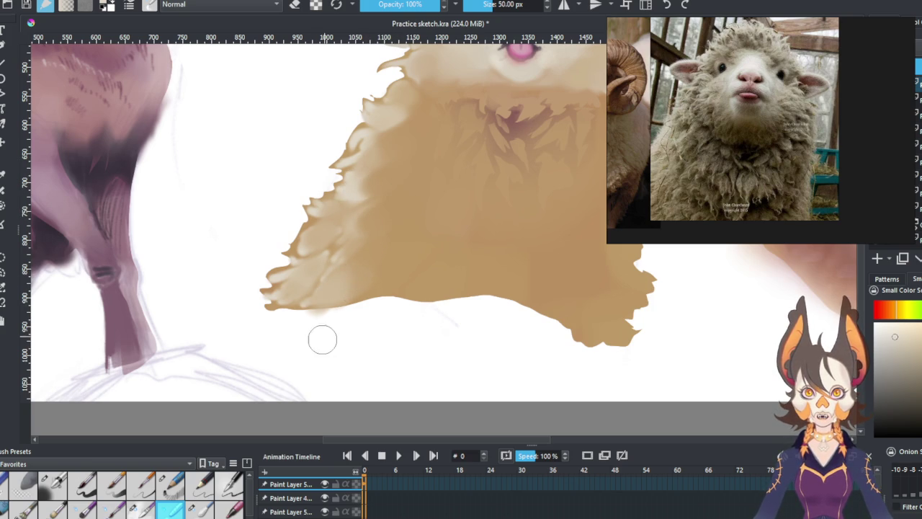
mouse_move(391, 230)
left_mouse_down()
mouse_move(376, 289)
mouse_move(395, 237)
mouse_move(382, 266)
left_mouse_up()
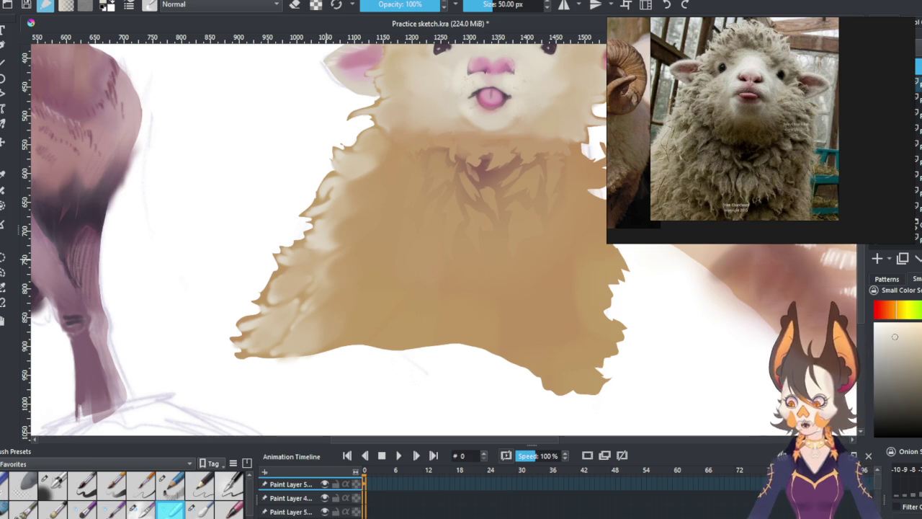
left_click(53, 484)
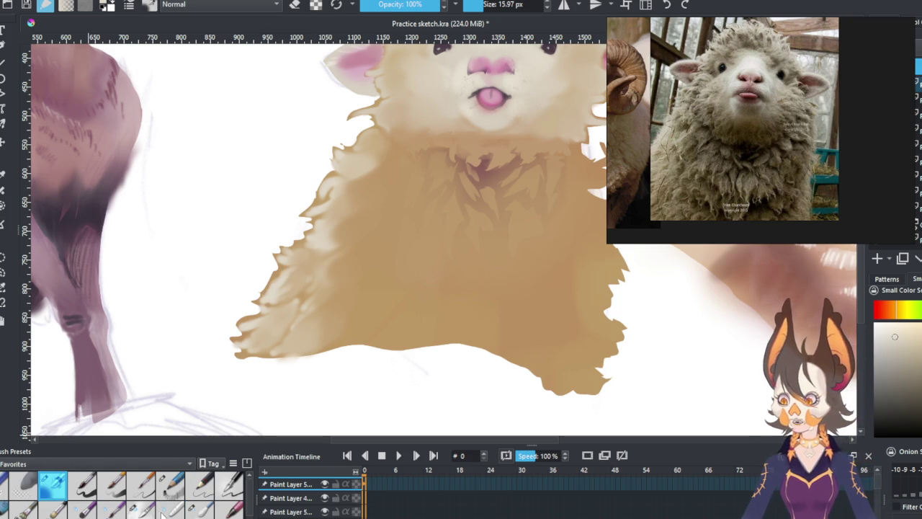
key("slash")
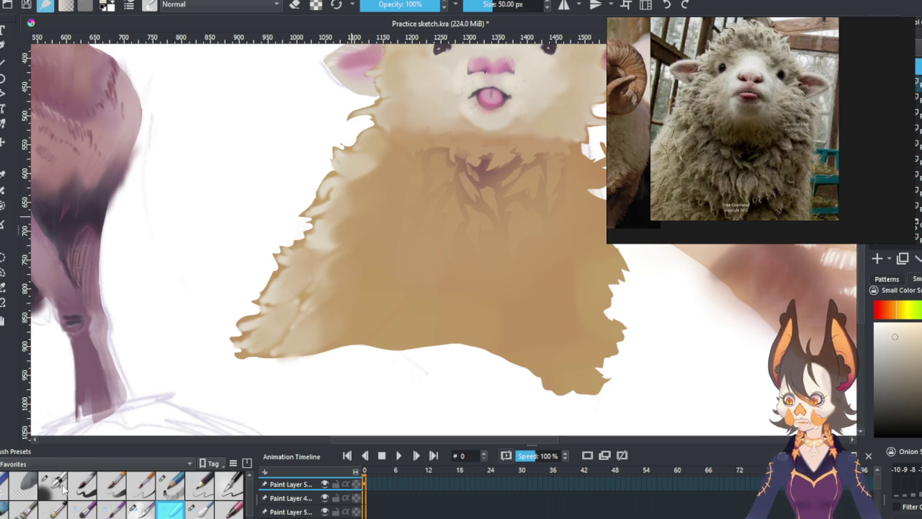
Step: Try light wool clumps on the chest with the 15.97 px brush, undoing the last strokes
left_click(55, 487)
mouse_move(508, 275)
left_mouse_down()
mouse_move(482, 212)
mouse_move(443, 329)
mouse_move(436, 298)
mouse_move(440, 309)
mouse_move(449, 300)
left_mouse_up()
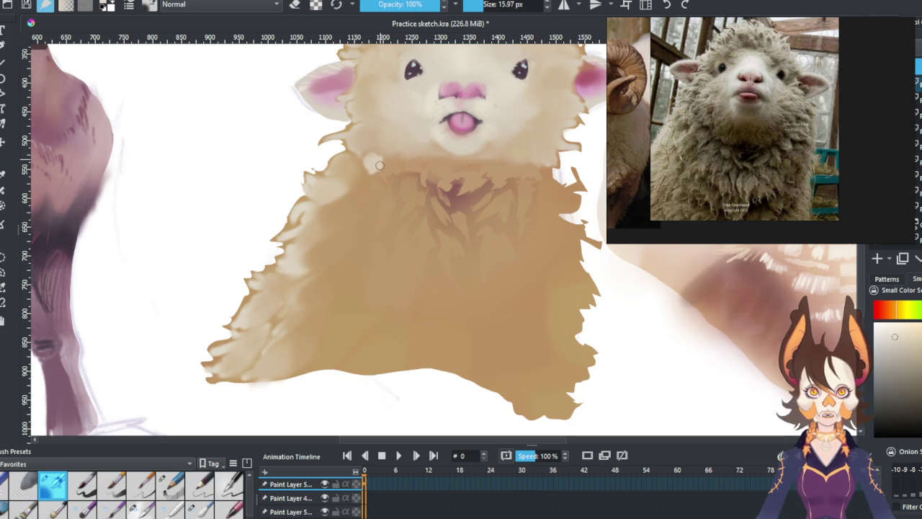
left_click_drag(383, 257, 376, 204)
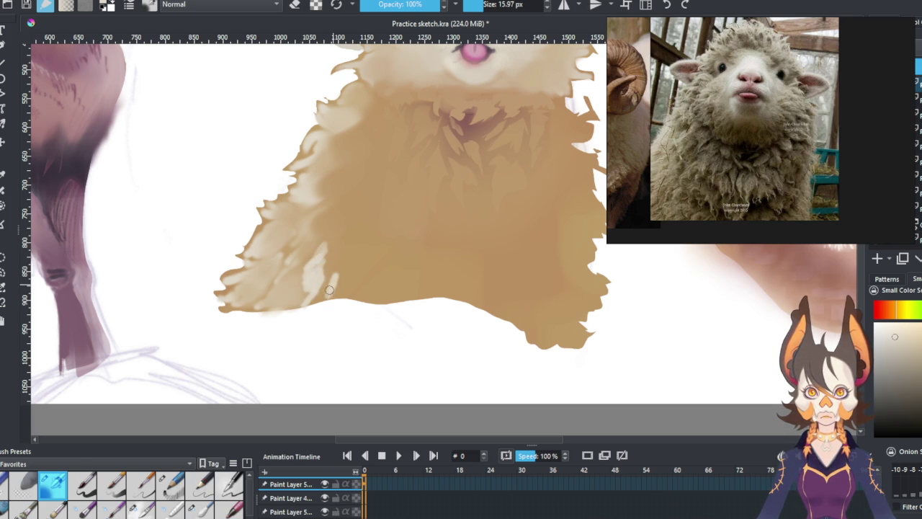
left_click_drag(334, 284, 339, 255)
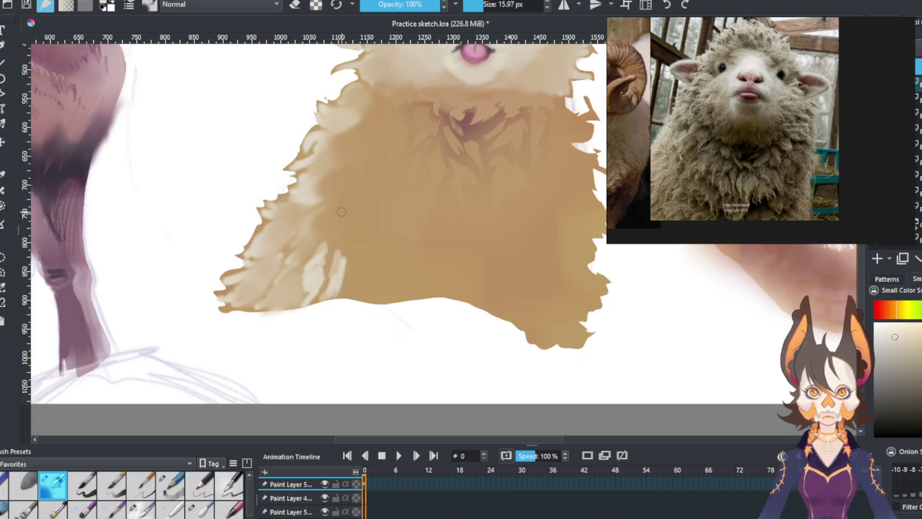
left_click_drag(333, 204, 317, 227)
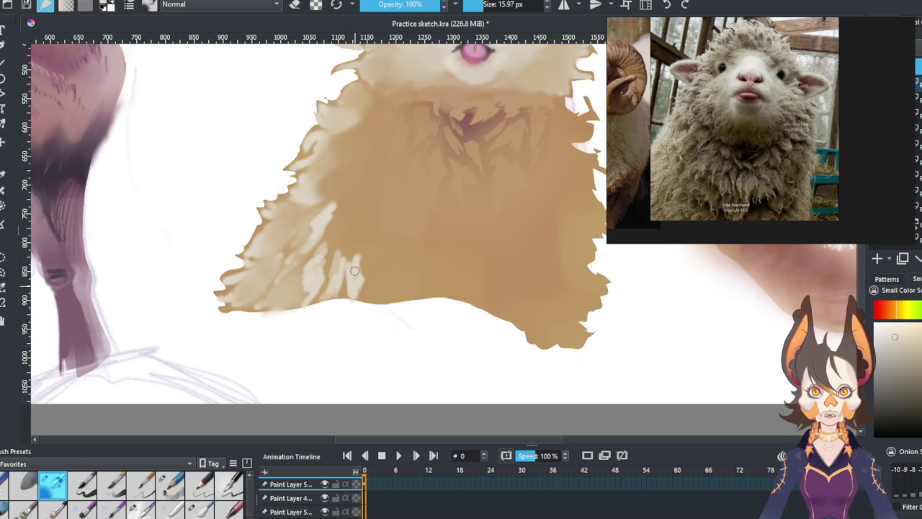
left_click_drag(375, 286, 349, 299)
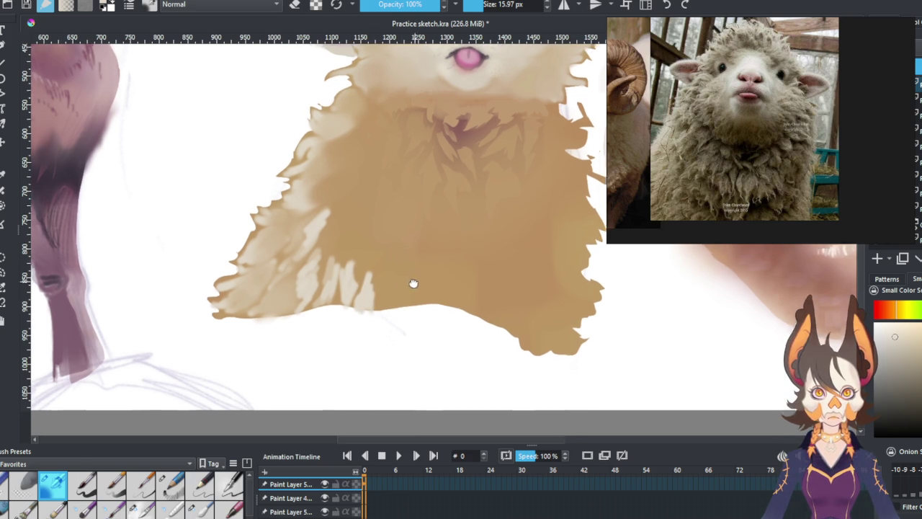
key("ctrl+z")
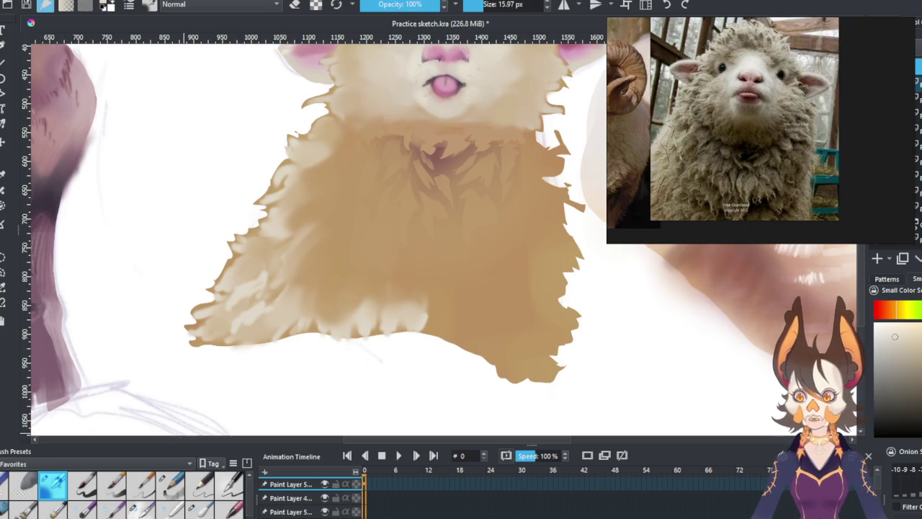
Step: Repaint light wool clumps across the left and lower-left chest
key("slash")
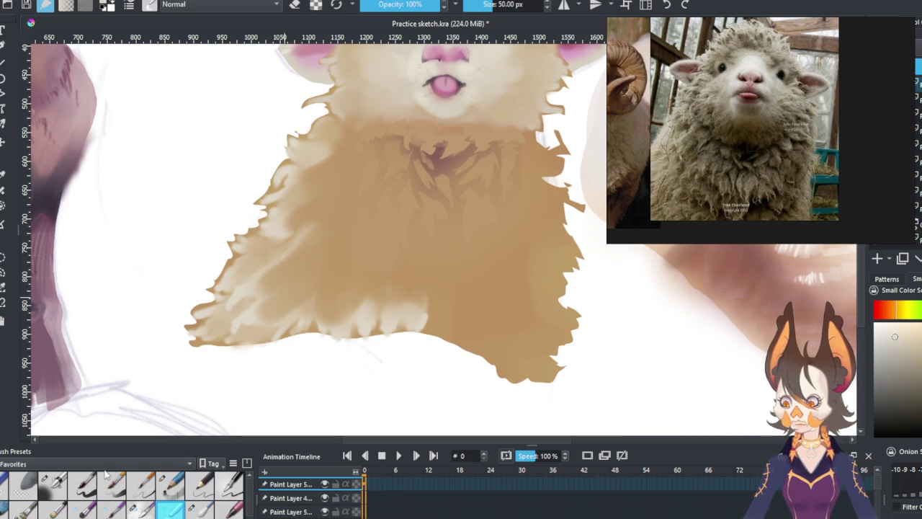
left_click(54, 484)
mouse_move(319, 288)
left_mouse_down()
mouse_move(318, 231)
mouse_move(264, 375)
mouse_move(313, 274)
left_mouse_up()
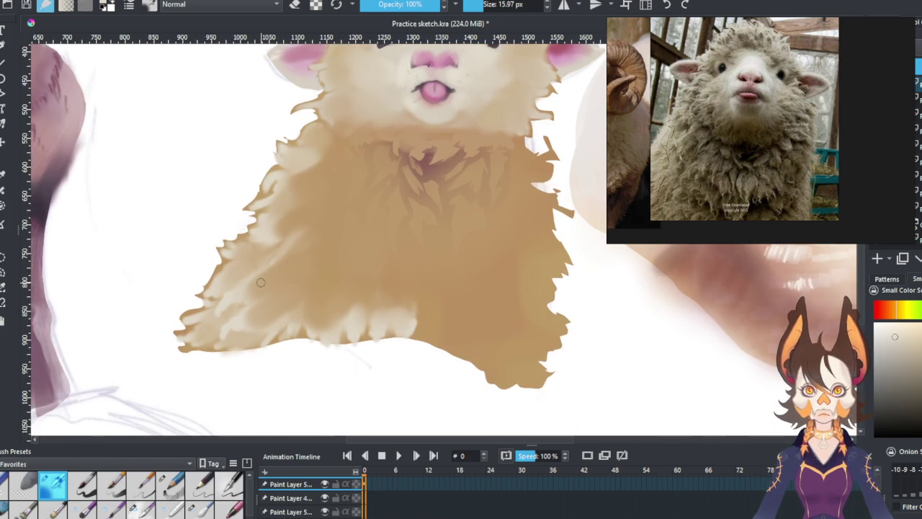
left_click_drag(276, 297, 284, 270)
mouse_move(309, 317)
left_mouse_down()
mouse_move(304, 289)
mouse_move(315, 295)
mouse_move(343, 275)
mouse_move(373, 282)
left_mouse_up()
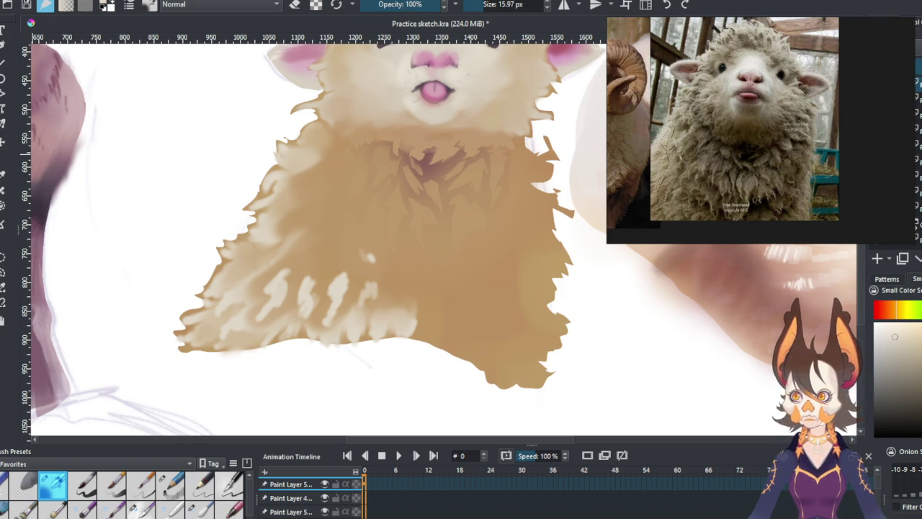
Step: Dab a light spot and paint a light streak down the left fur
left_click(371, 255)
scroll(384, 217, "up", 1)
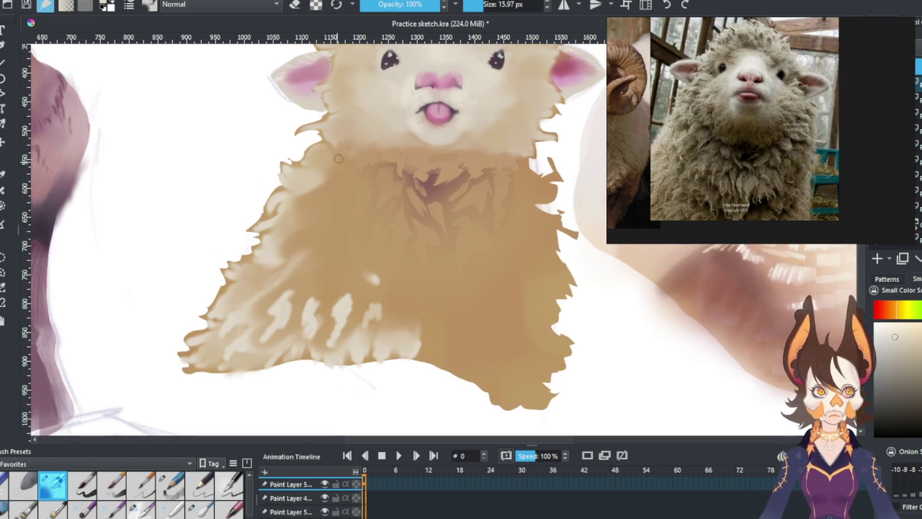
mouse_move(335, 171)
left_mouse_down()
mouse_move(316, 222)
mouse_move(296, 231)
left_mouse_up()
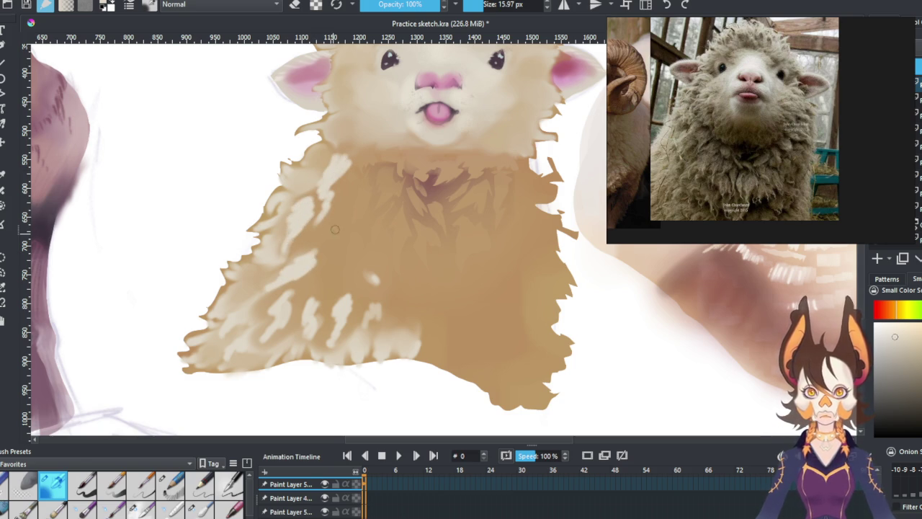
Step: Blend and deepen the body fur tones with the large soft brush, reframing the head
key("slash")
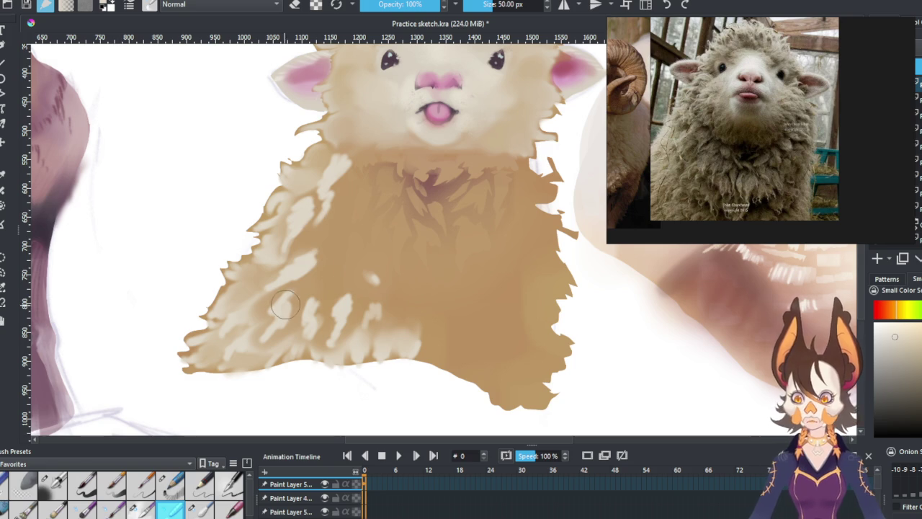
left_click_drag(263, 335, 274, 289)
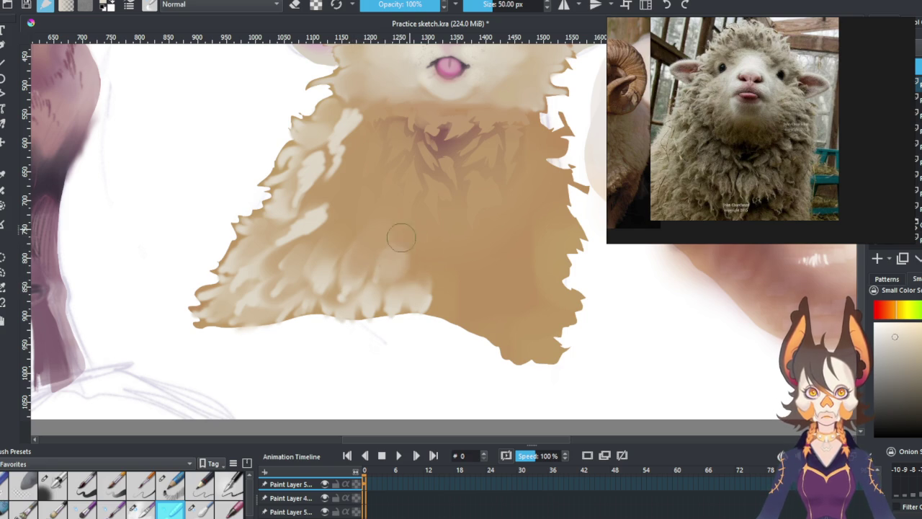
left_click_drag(329, 216, 313, 258)
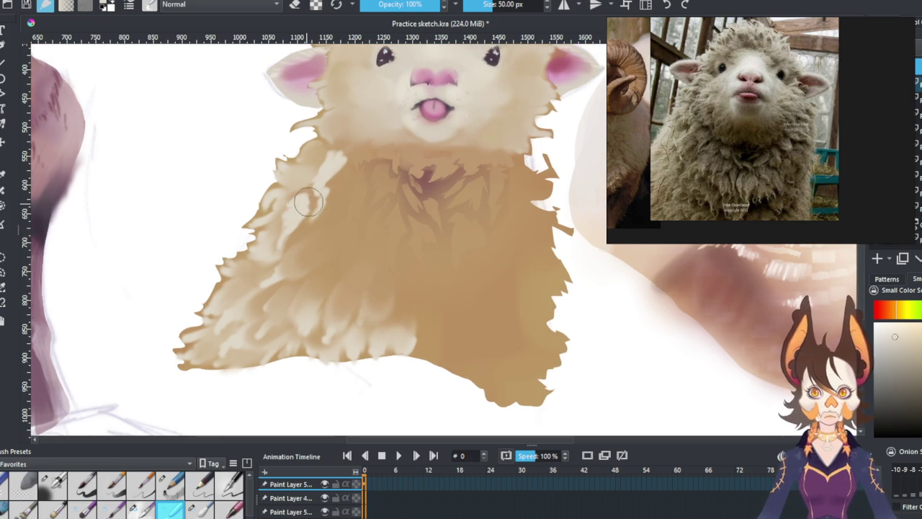
left_click_drag(353, 158, 319, 238)
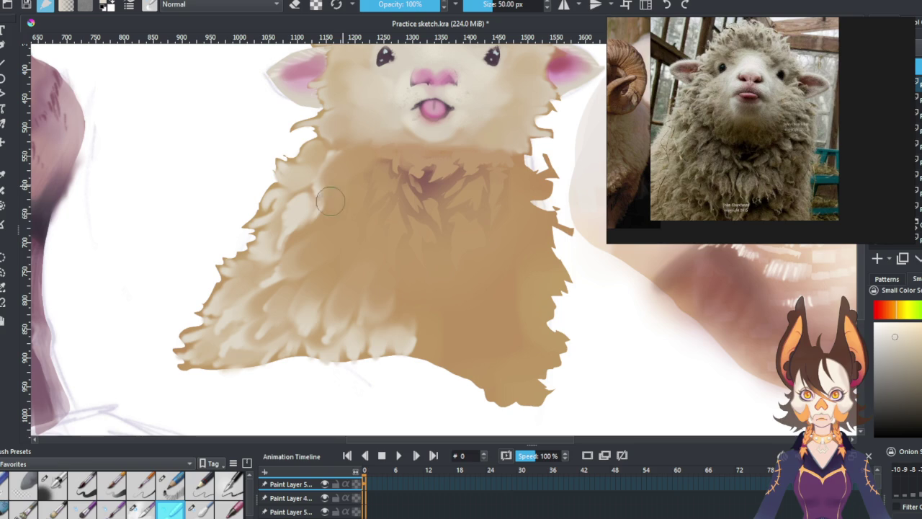
mouse_move(340, 223)
left_mouse_down()
mouse_move(372, 239)
mouse_move(356, 315)
mouse_move(365, 260)
mouse_move(378, 252)
left_mouse_up()
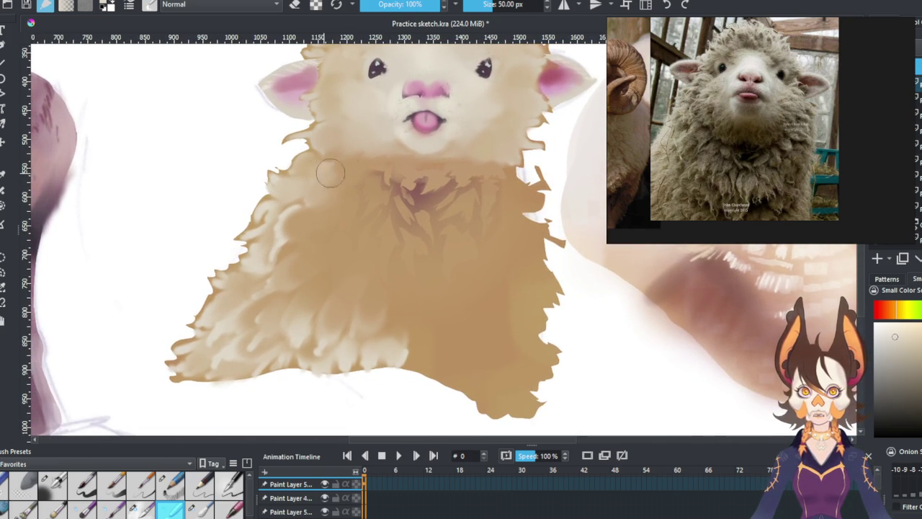
mouse_move(347, 212)
left_mouse_down()
mouse_move(351, 155)
mouse_move(345, 257)
mouse_move(322, 346)
left_mouse_up()
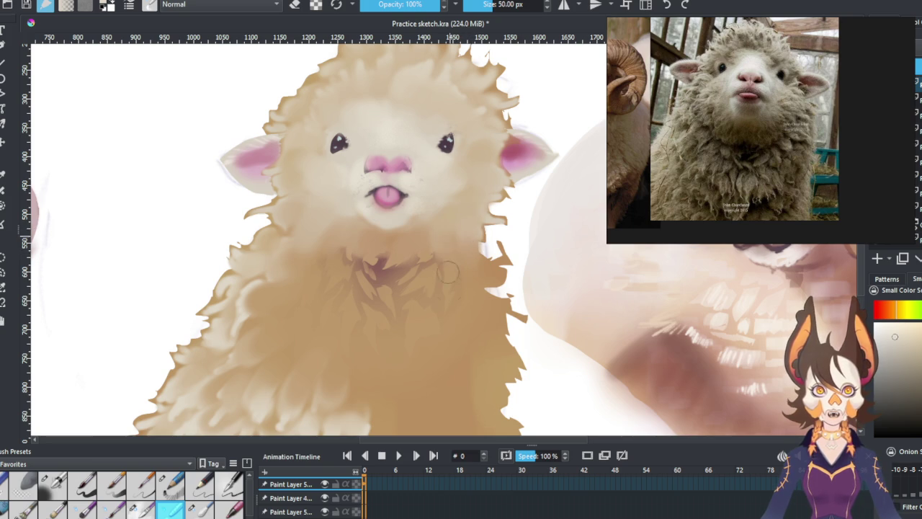
mouse_move(380, 298)
left_mouse_down()
mouse_move(413, 200)
mouse_move(416, 242)
mouse_move(393, 263)
left_mouse_up()
Step: Paint light wool clumps on the neck and chest, then lighten chest patches with the larger brush
key("slash")
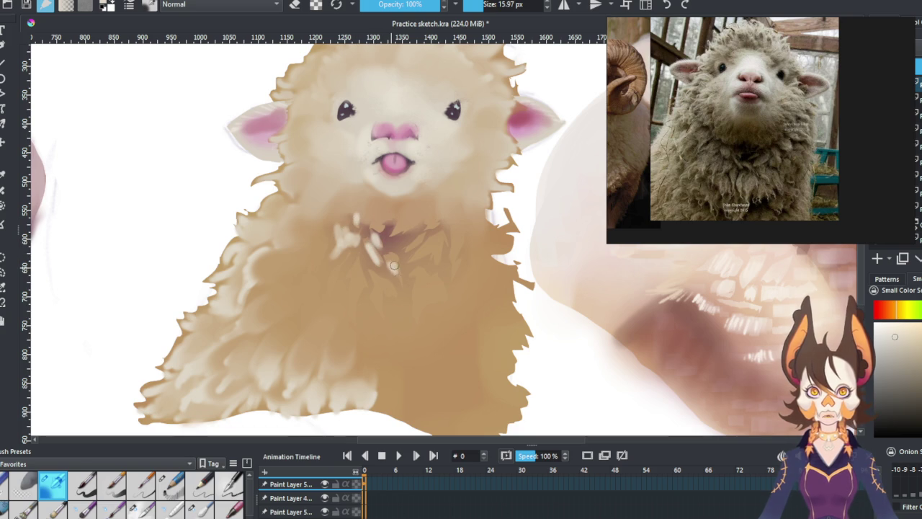
left_click_drag(433, 243, 436, 259)
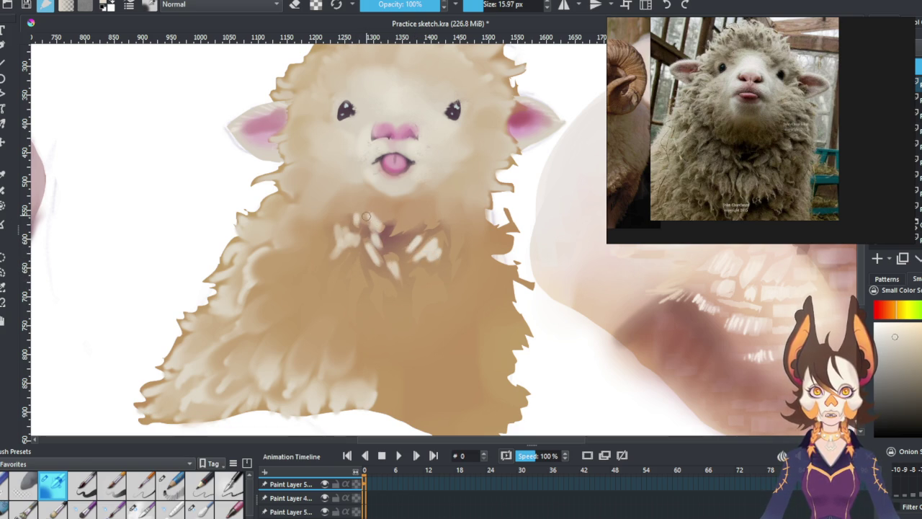
left_click_drag(336, 222, 339, 208)
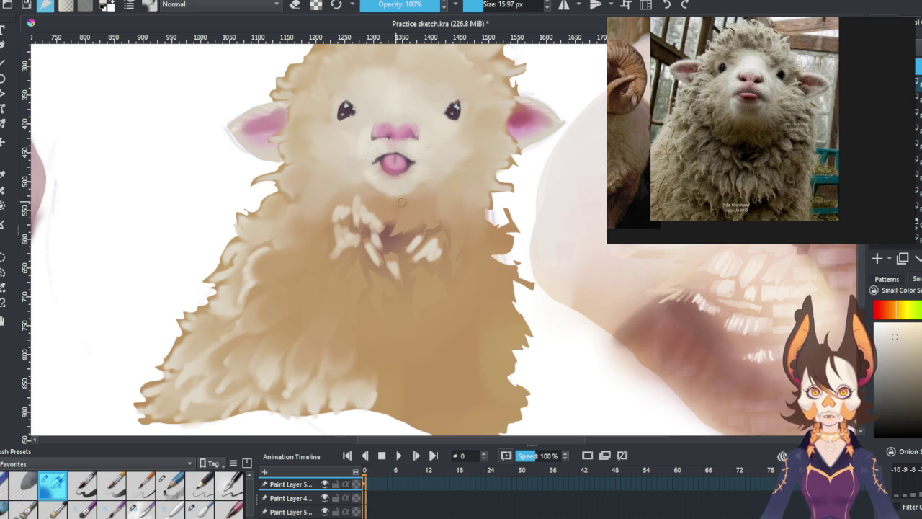
mouse_move(399, 229)
left_mouse_down()
mouse_move(420, 212)
mouse_move(467, 214)
left_mouse_up()
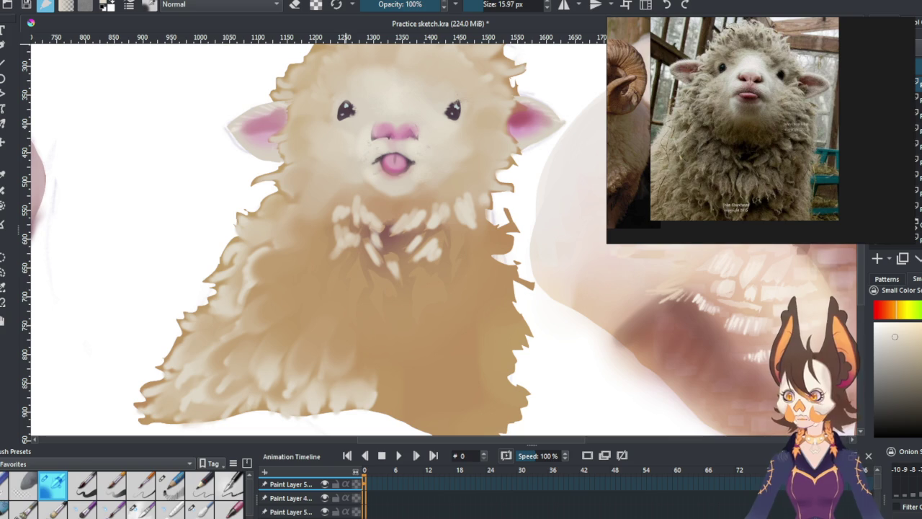
left_click(170, 509)
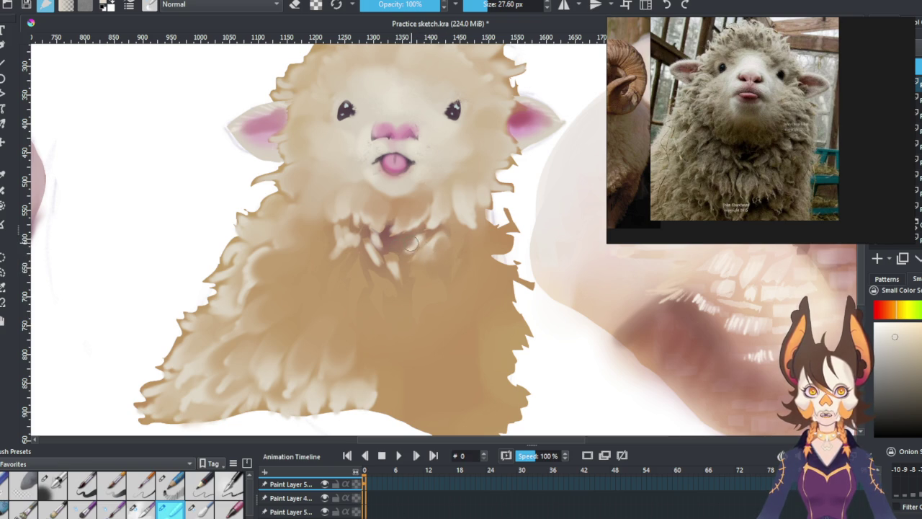
left_click_drag(377, 260, 391, 257)
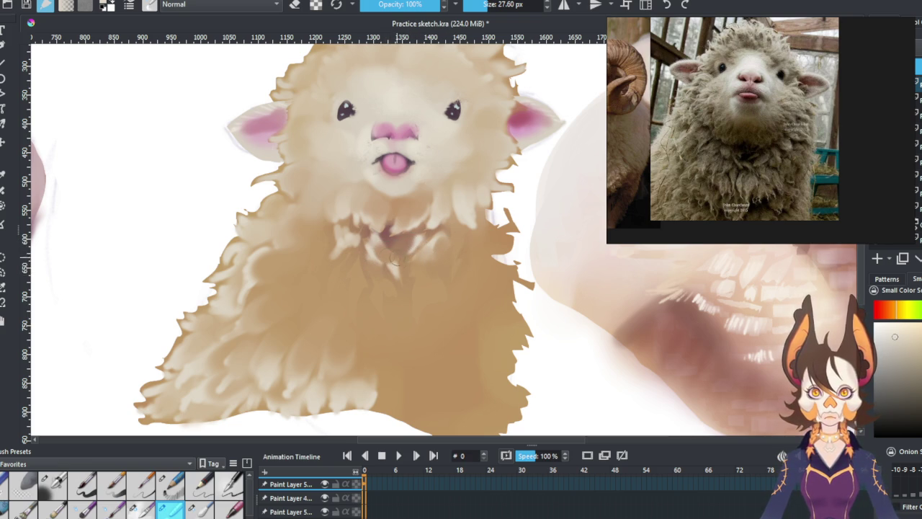
left_click_drag(396, 266, 405, 267)
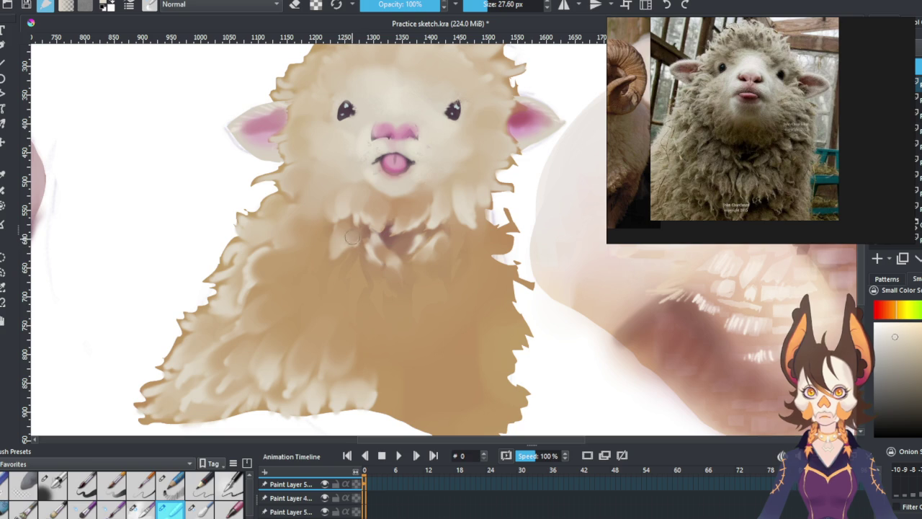
left_click_drag(476, 245, 490, 308)
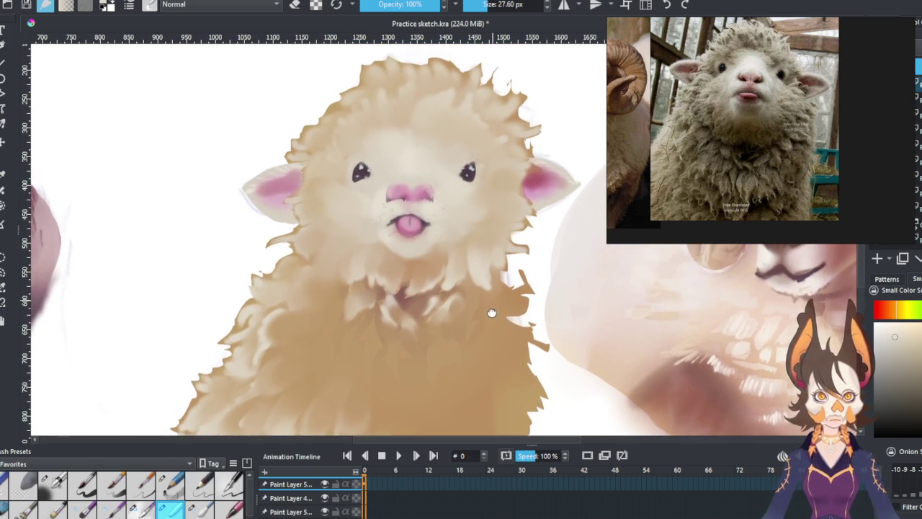
Step: Paint several light wool clumps across the mid and left chest with the small detail brush
left_click_drag(491, 308, 513, 193)
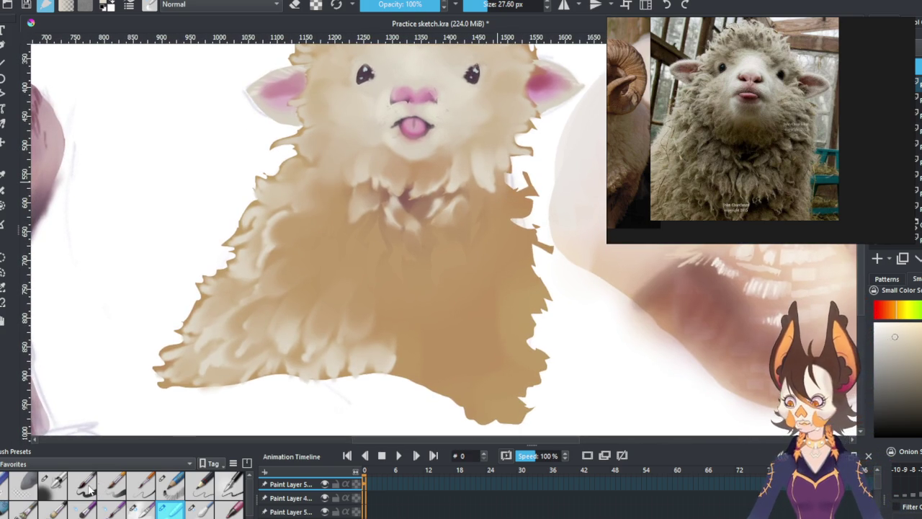
left_click(52, 482)
mouse_move(329, 212)
left_mouse_down()
mouse_move(309, 238)
mouse_move(324, 219)
mouse_move(334, 223)
left_mouse_up()
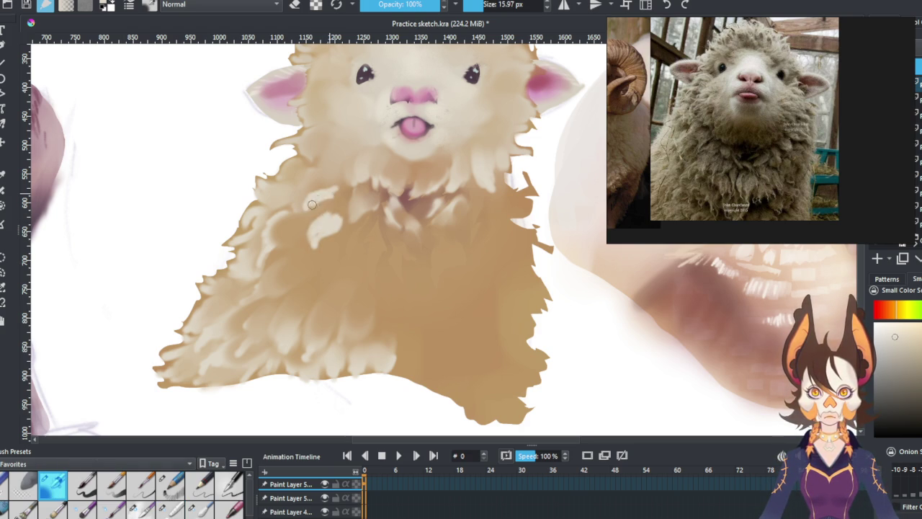
left_click_drag(362, 225, 361, 265)
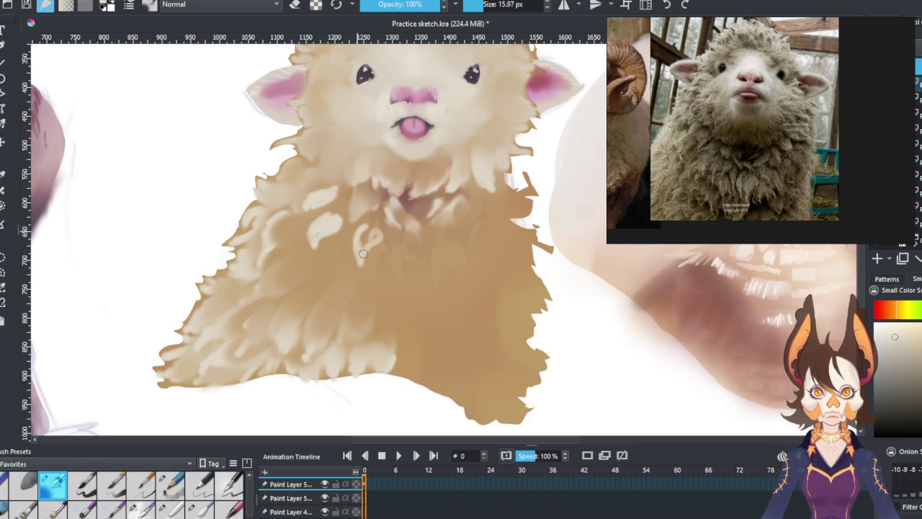
mouse_move(374, 225)
left_mouse_down()
mouse_move(366, 275)
mouse_move(377, 250)
mouse_move(367, 265)
mouse_move(356, 228)
mouse_move(309, 280)
left_mouse_up()
mouse_move(331, 245)
left_mouse_down()
mouse_move(314, 269)
mouse_move(333, 252)
mouse_move(339, 288)
left_mouse_up()
left_click_drag(360, 258, 353, 273)
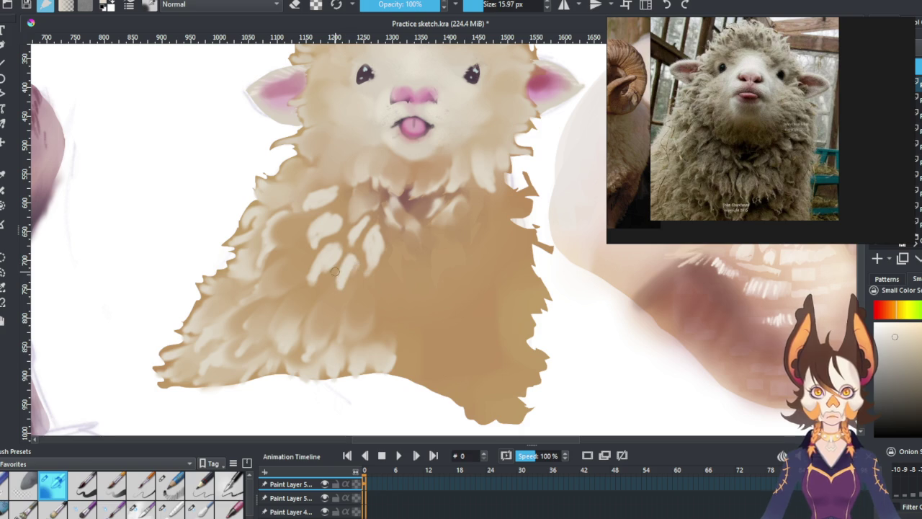
Step: Soften and blend the new chest wool clumps together with the larger brush
left_click(171, 508)
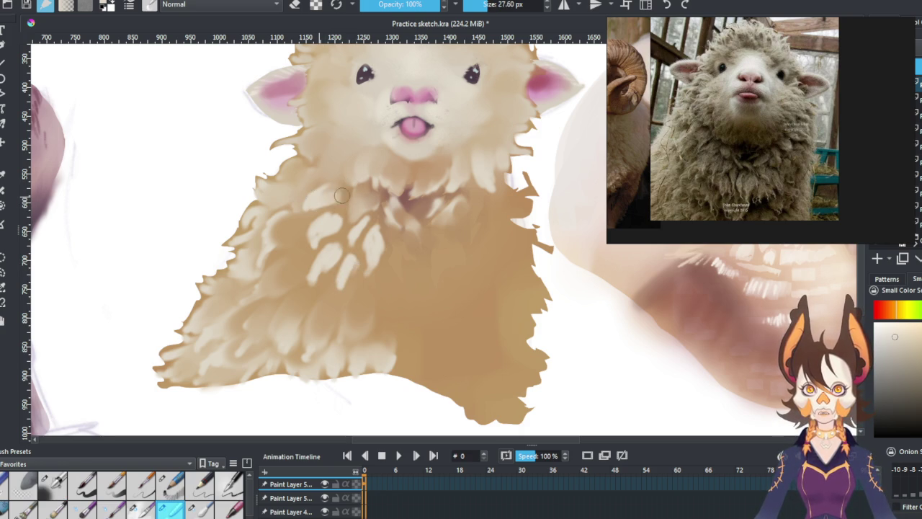
left_click_drag(312, 203, 307, 218)
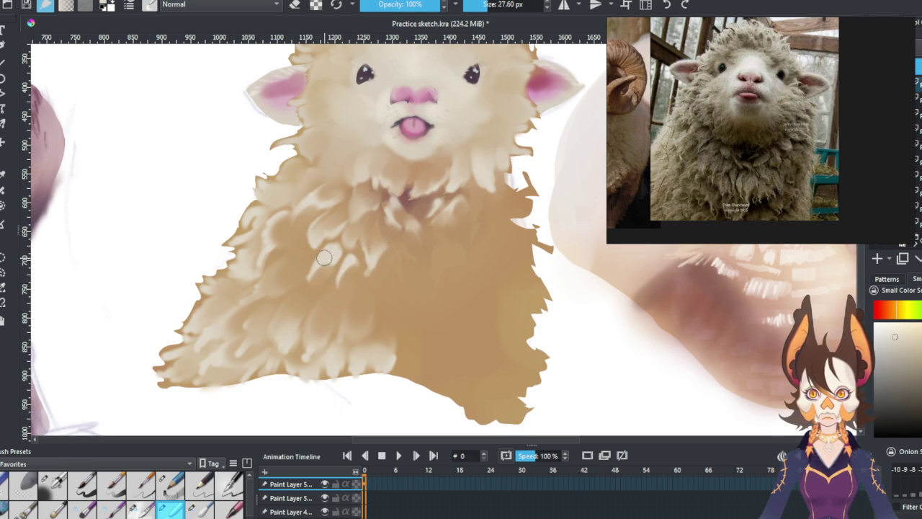
left_click_drag(337, 240, 320, 281)
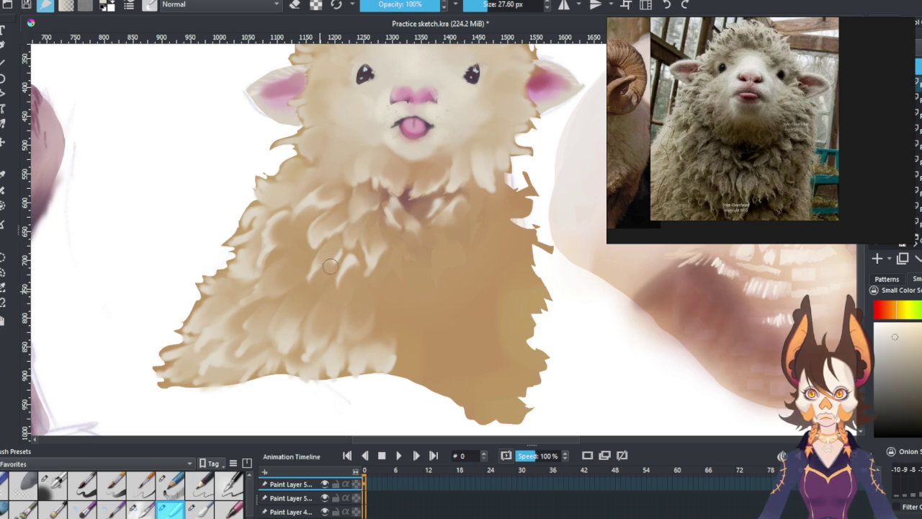
left_click_drag(298, 276, 345, 258)
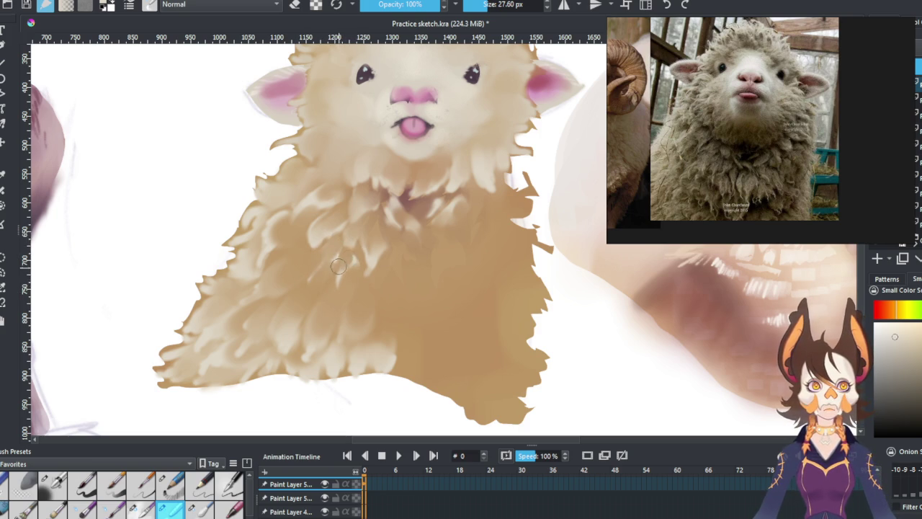
mouse_move(453, 277)
left_mouse_down()
mouse_move(456, 327)
mouse_move(421, 314)
left_mouse_up()
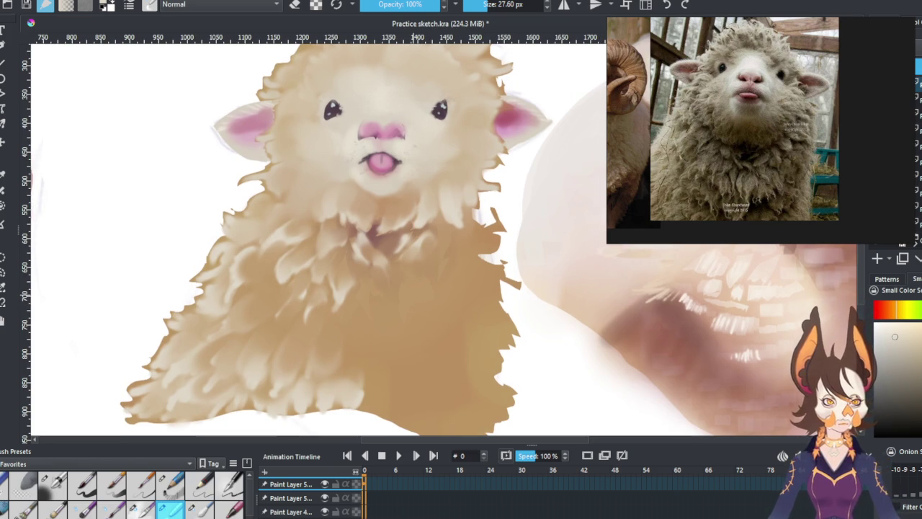
Step: Paint light wool clumps on the lower chest and along the right chest edge at 15.97 px
left_click(50, 486)
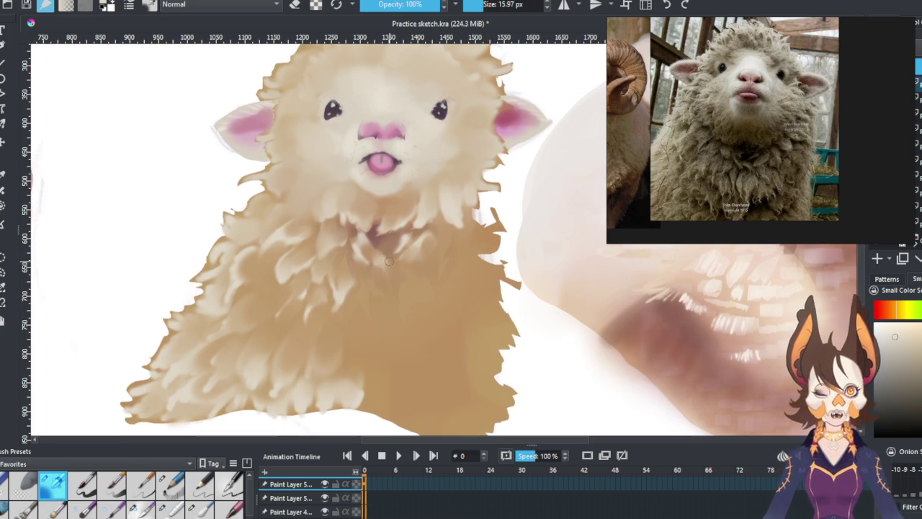
mouse_move(367, 307)
left_mouse_down()
mouse_move(369, 288)
mouse_move(367, 317)
mouse_move(376, 277)
mouse_move(403, 317)
mouse_move(412, 288)
left_mouse_up()
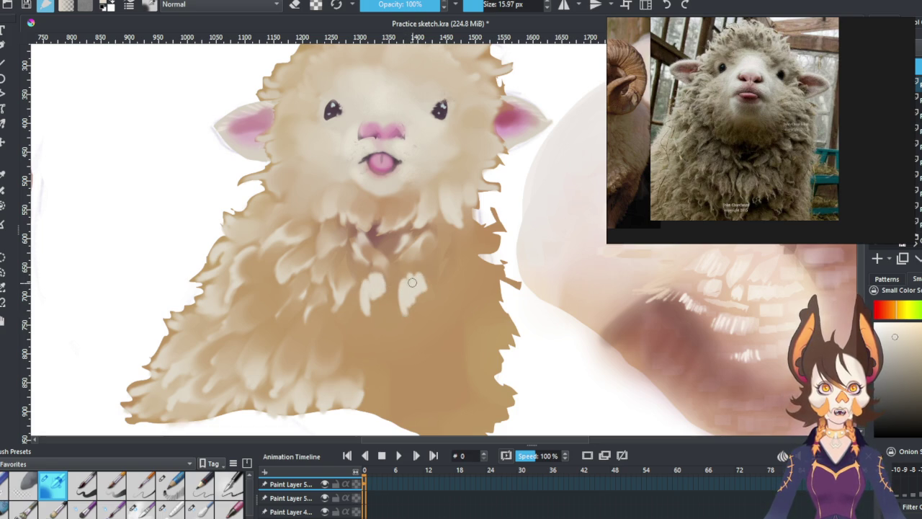
mouse_move(442, 242)
left_mouse_down()
mouse_move(458, 270)
mouse_move(456, 254)
mouse_move(441, 288)
left_mouse_up()
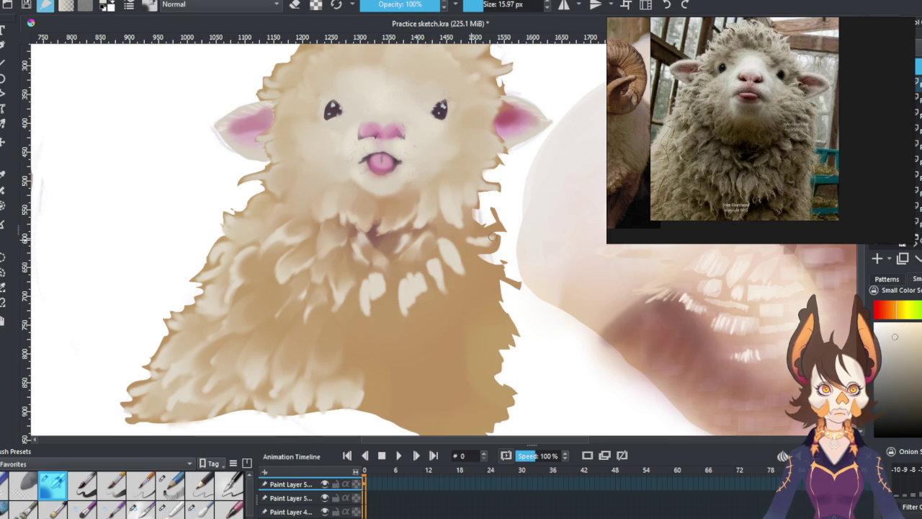
left_click_drag(495, 247, 482, 250)
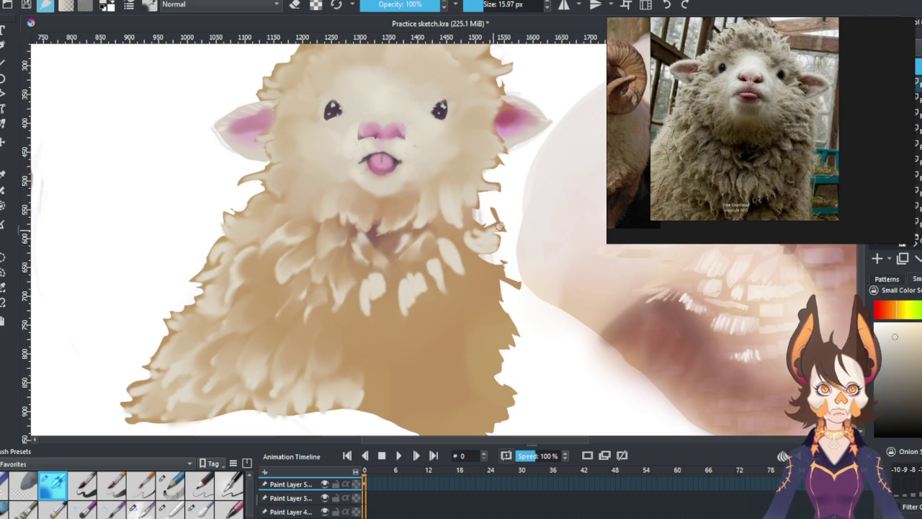
left_click(170, 508)
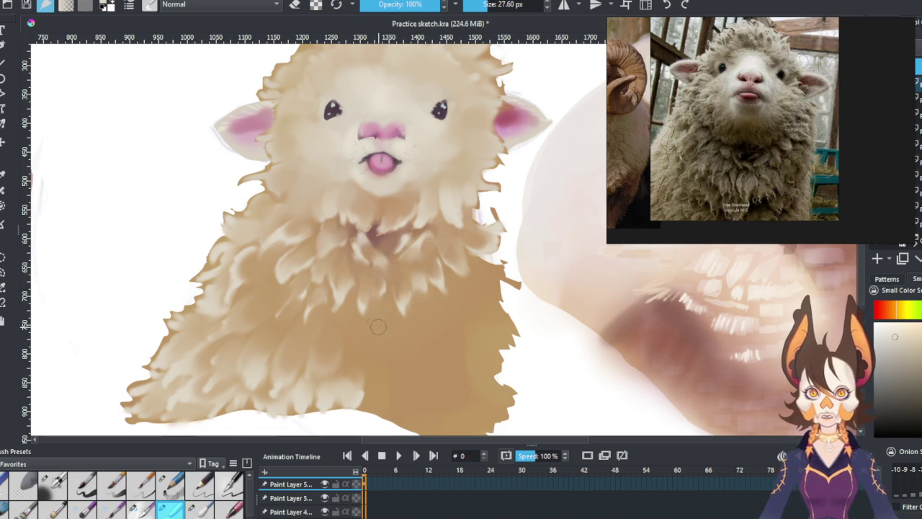
left_click_drag(474, 271, 499, 299)
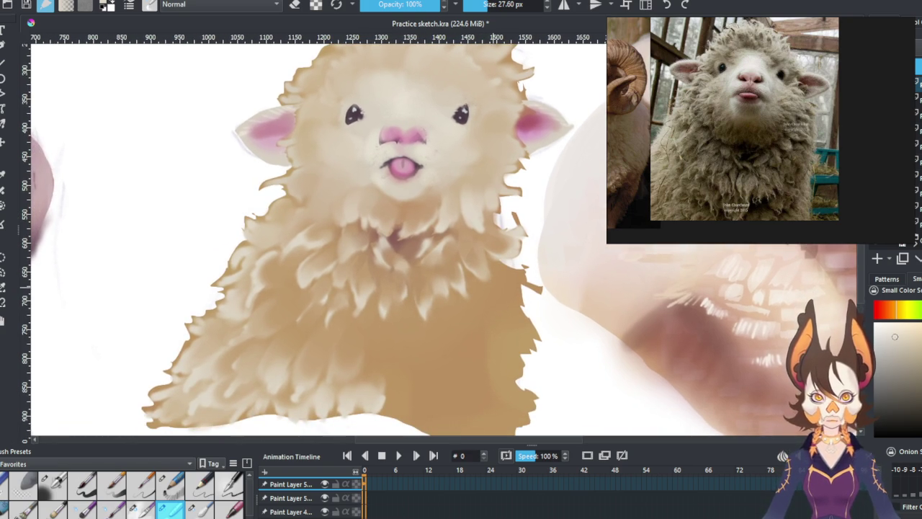
Step: Adjust the zoom on the chest and add a new paint layer for the wool
scroll(485, 281, "down", 3)
scroll(485, 245, "up", 2)
scroll(485, 216, "down", 1)
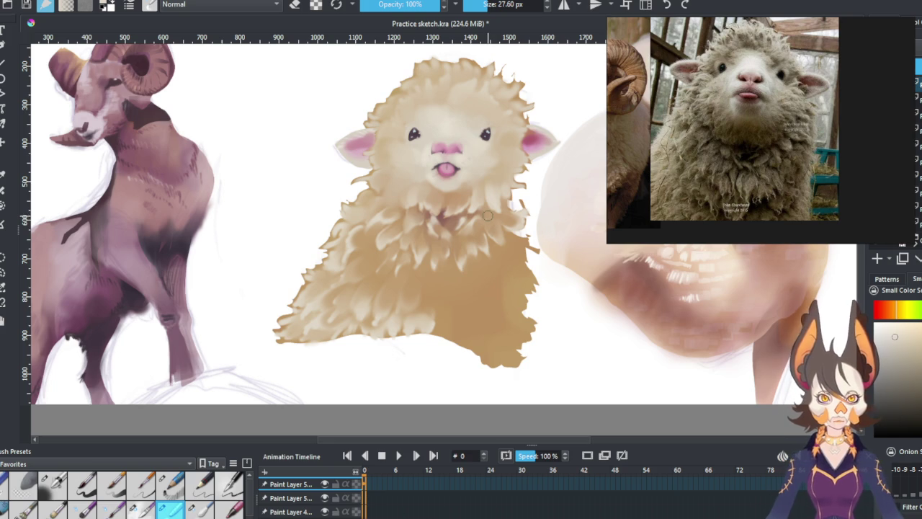
scroll(456, 273, "up", 1)
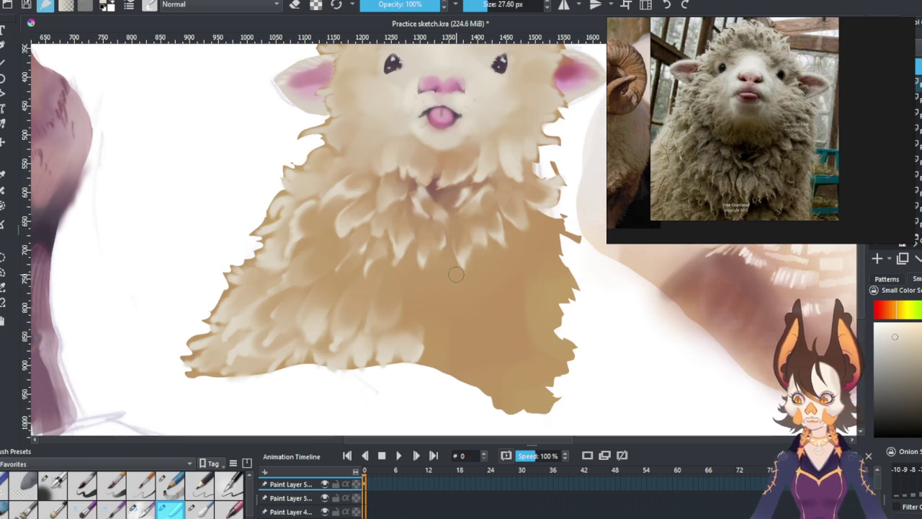
key("slash")
key("Insert")
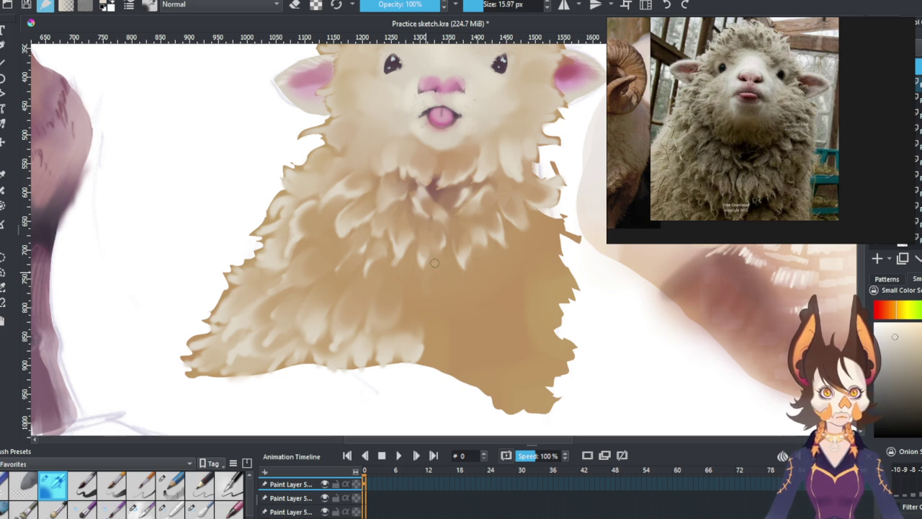
Step: Paint pale wool clumps across the lower and right chest, plus a tan stroke at the right edge
mouse_move(431, 291)
left_mouse_down()
mouse_move(446, 267)
mouse_move(467, 293)
mouse_move(436, 318)
left_mouse_up()
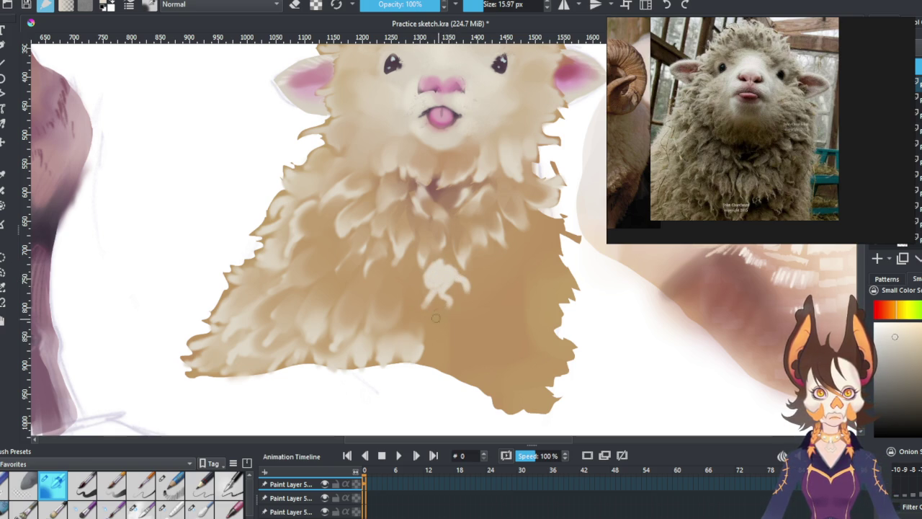
mouse_move(407, 269)
left_mouse_down()
mouse_move(393, 284)
mouse_move(402, 297)
mouse_move(396, 309)
mouse_move(400, 294)
left_mouse_up()
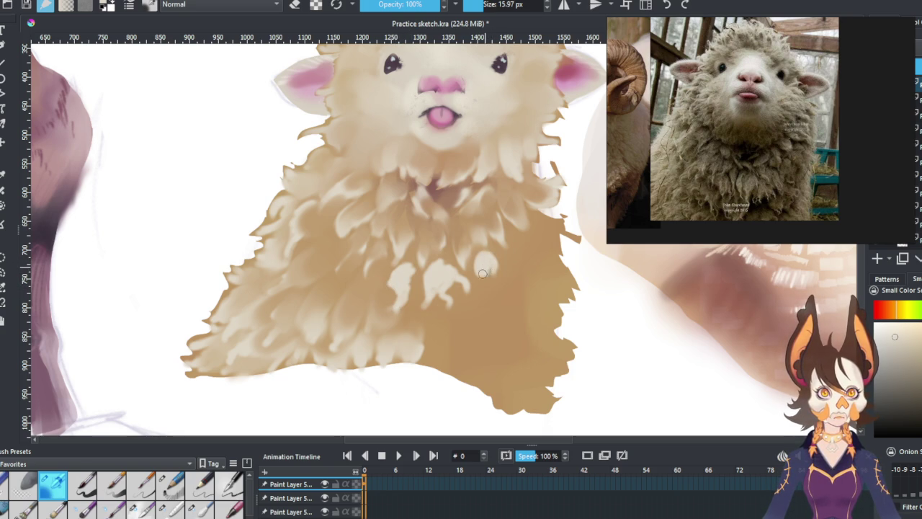
left_click_drag(488, 271, 481, 295)
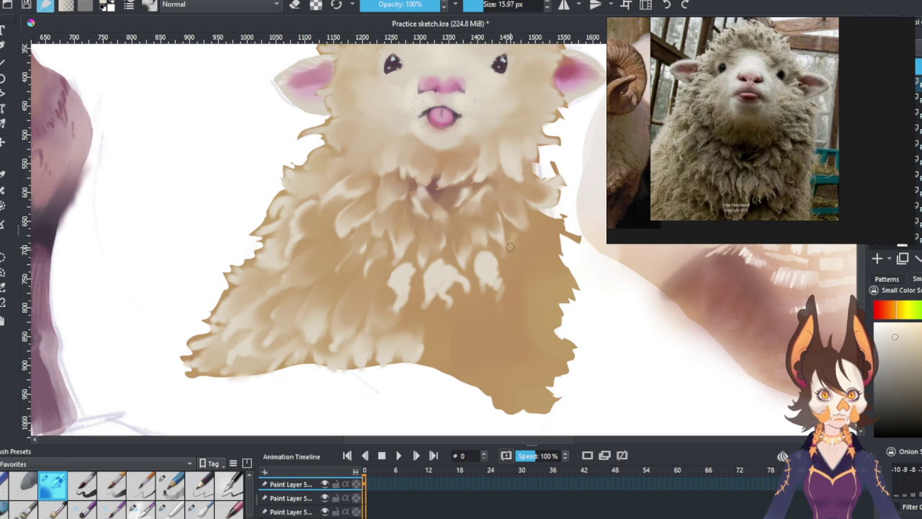
left_click_drag(512, 234, 513, 265)
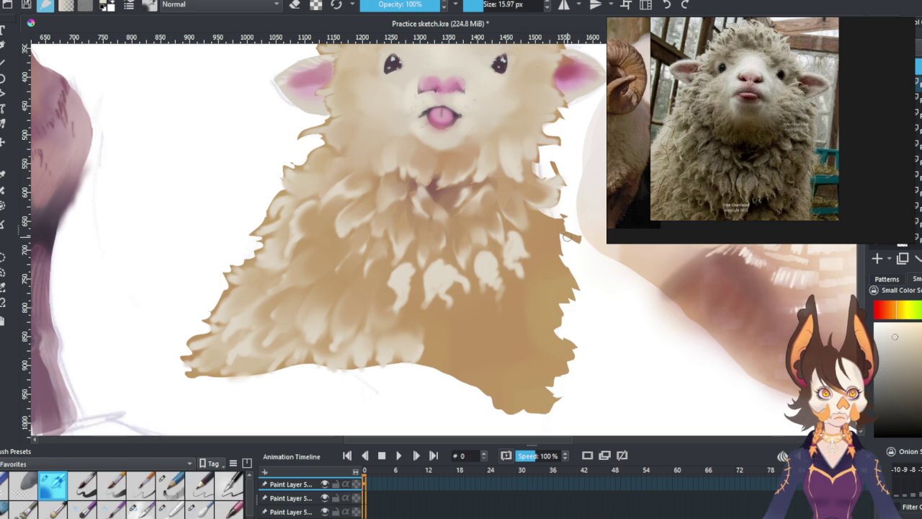
left_click_drag(570, 233, 542, 219)
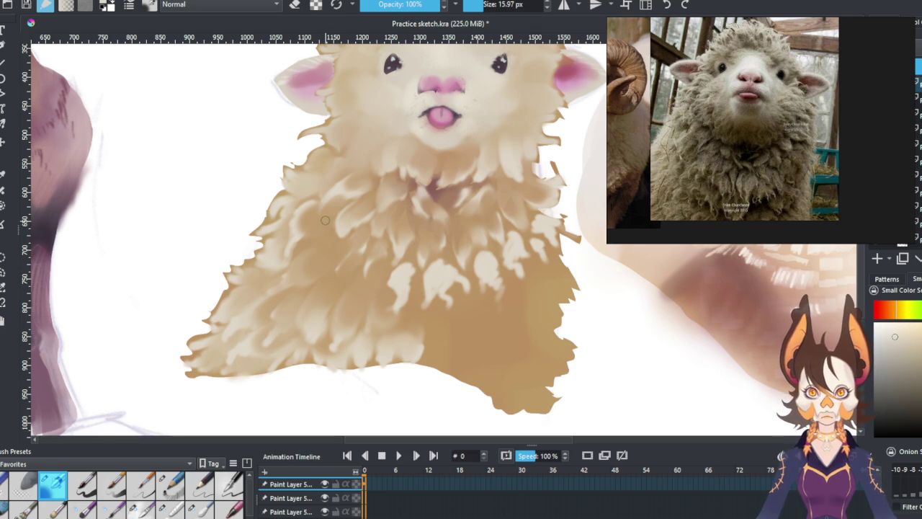
left_click_drag(321, 229, 315, 239)
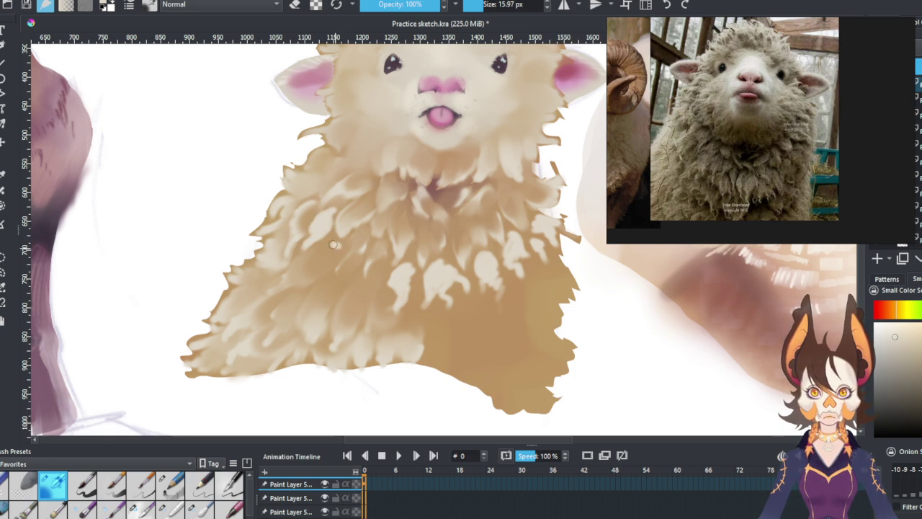
mouse_move(330, 247)
left_mouse_down()
mouse_move(325, 278)
mouse_move(356, 262)
mouse_move(374, 269)
left_mouse_up()
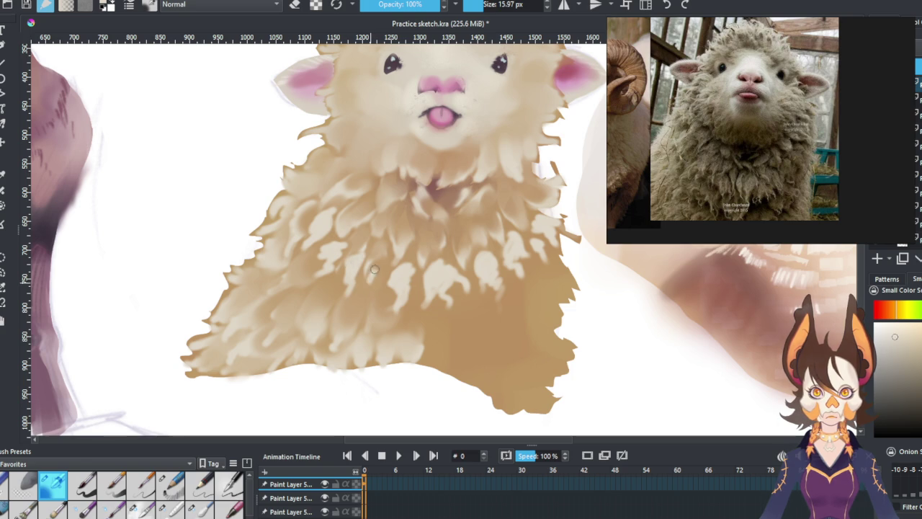
left_click(170, 508)
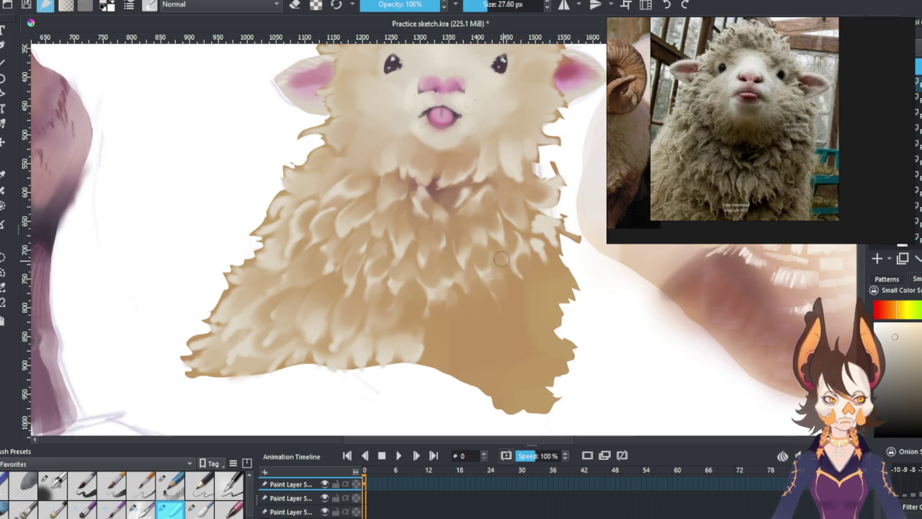
Step: Pan the canvas slightly to recenter the view on the sheep's chest fleece
left_click_drag(502, 259, 475, 274)
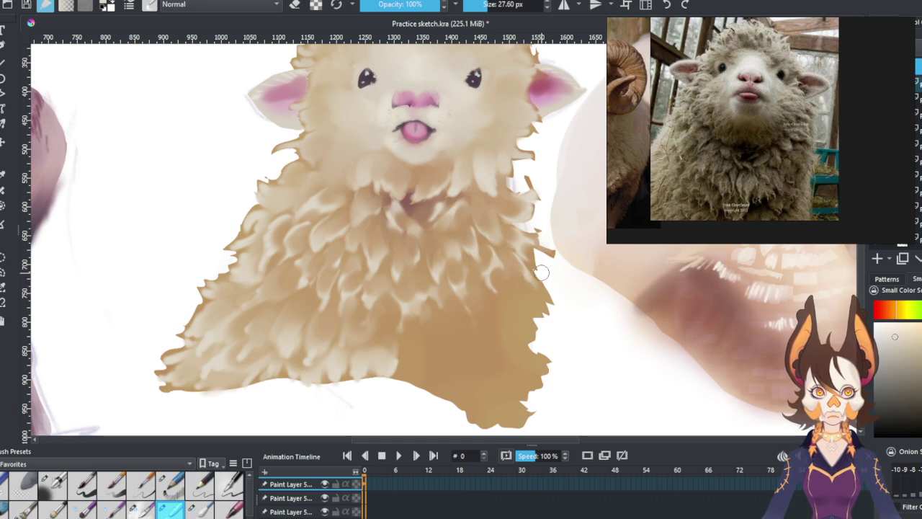
mouse_move(506, 320)
left_mouse_down()
mouse_move(538, 292)
mouse_move(525, 335)
left_mouse_up()
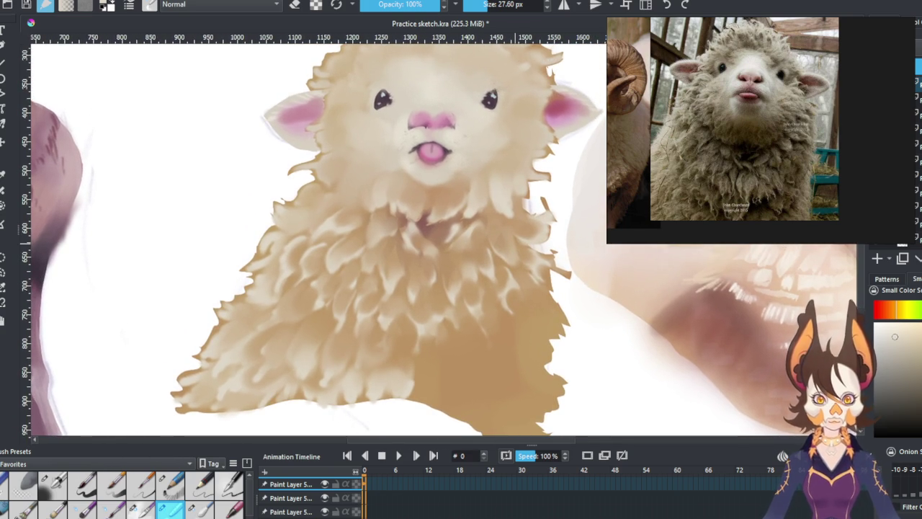
Step: On the third paint layer down, darken the tan shading along the fleece's bottom edge
scroll(450, 100, "down", 2)
scroll(450, 100, "down", 1)
scroll(445, 195, "up", 2)
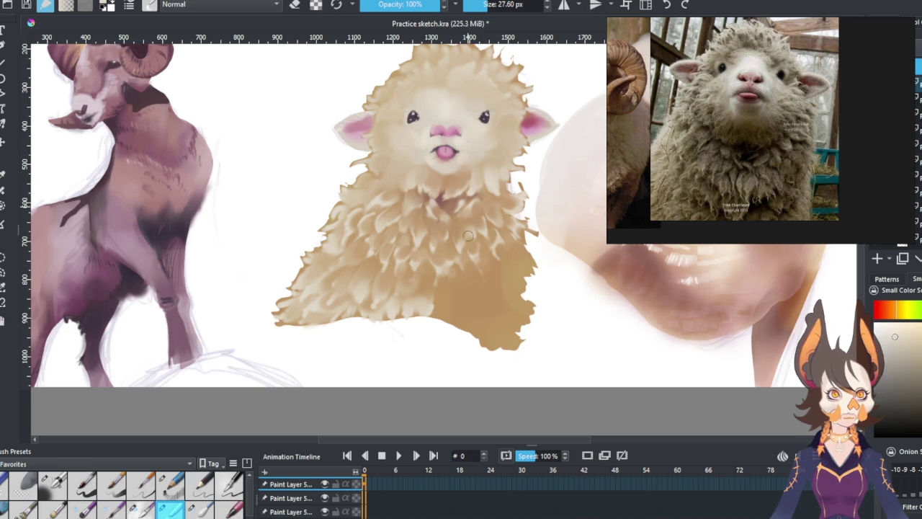
scroll(472, 285, "up", 2)
scroll(472, 287, "down", 1)
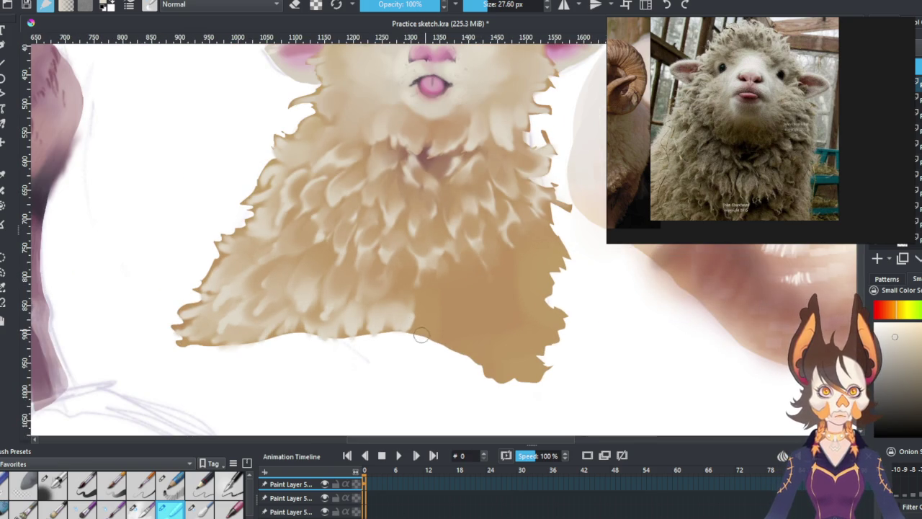
key("Page_Down")
key("Page_Down")
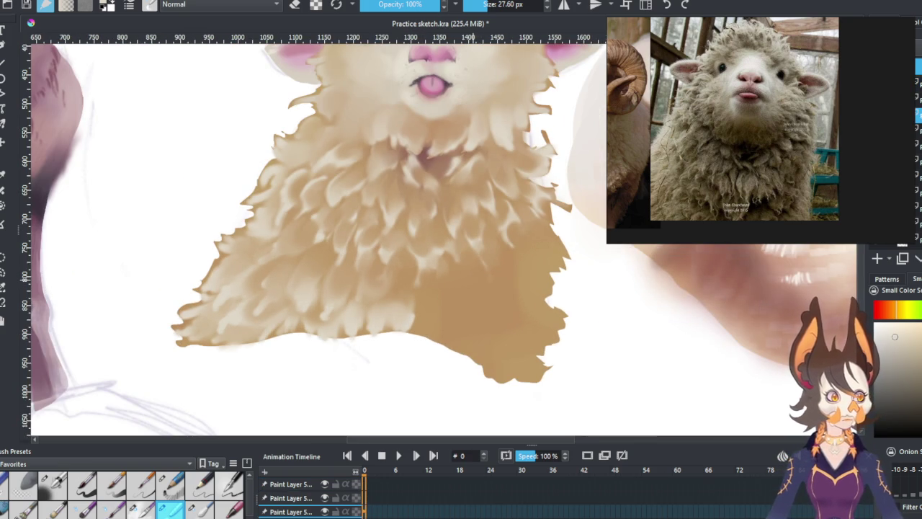
mouse_move(423, 331)
left_mouse_down()
mouse_move(400, 346)
mouse_move(389, 330)
mouse_move(410, 339)
mouse_move(430, 305)
left_mouse_up()
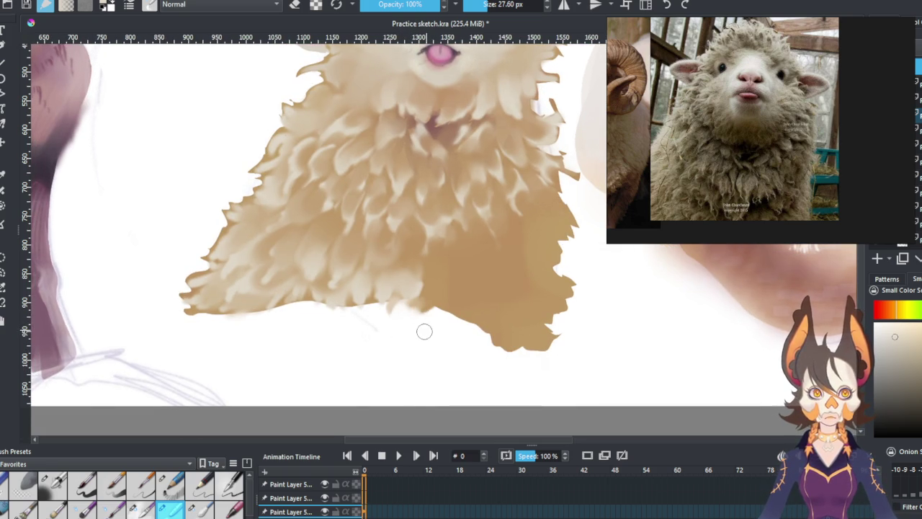
Step: Pan along the fleece's lower edge, back to the sheep's head, and zoom out
mouse_move(422, 322)
left_mouse_down()
mouse_move(382, 330)
mouse_move(402, 332)
left_mouse_up()
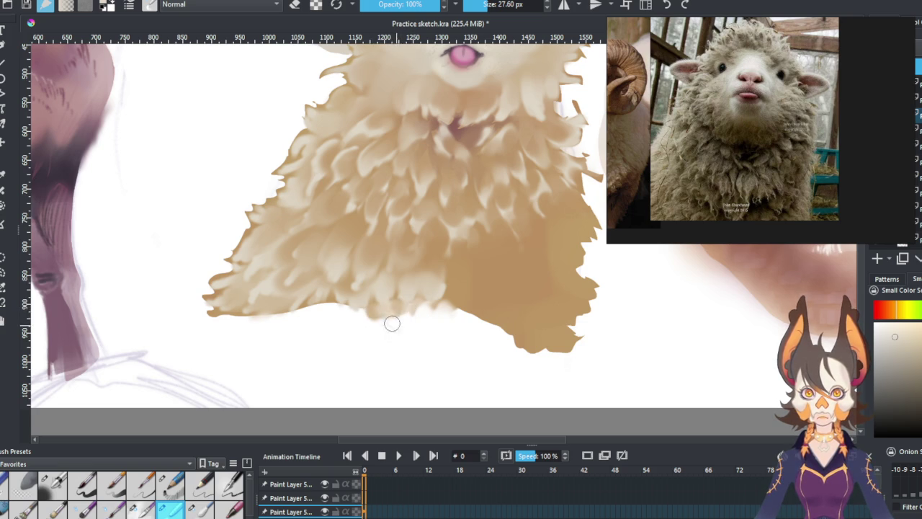
mouse_move(373, 315)
left_mouse_down()
mouse_move(409, 302)
mouse_move(405, 311)
left_mouse_up()
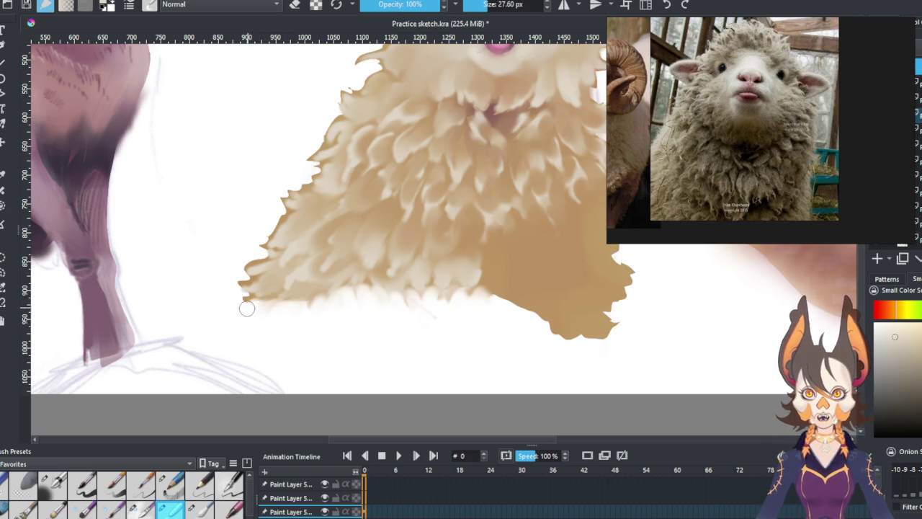
left_click_drag(488, 237, 359, 308)
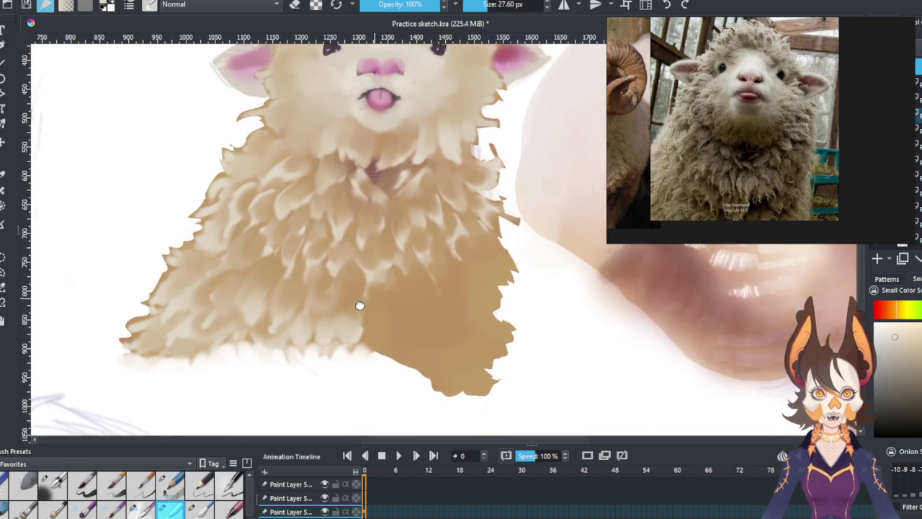
scroll(385, 284, "down", 2)
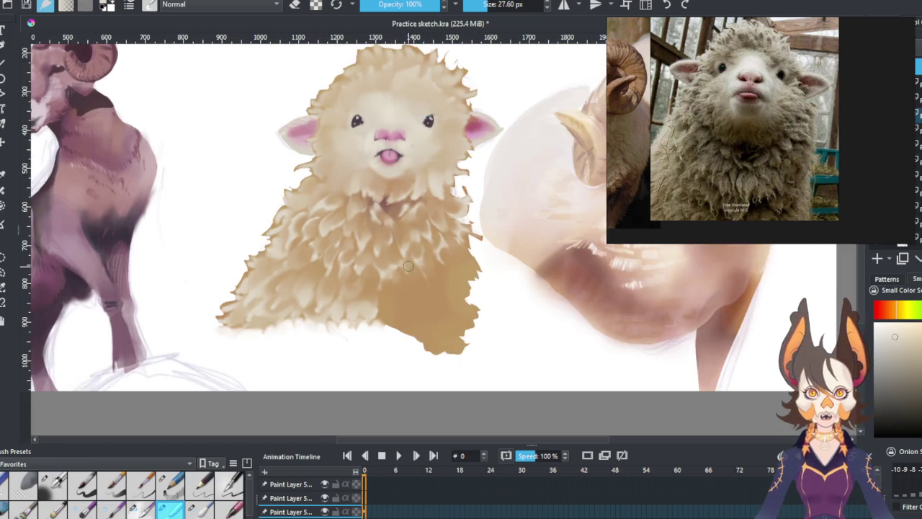
Step: Zoom back in on the sheep and make the top Paint Layer active again with Page Up
scroll(378, 195, "down", 2)
scroll(378, 195, "up", 2)
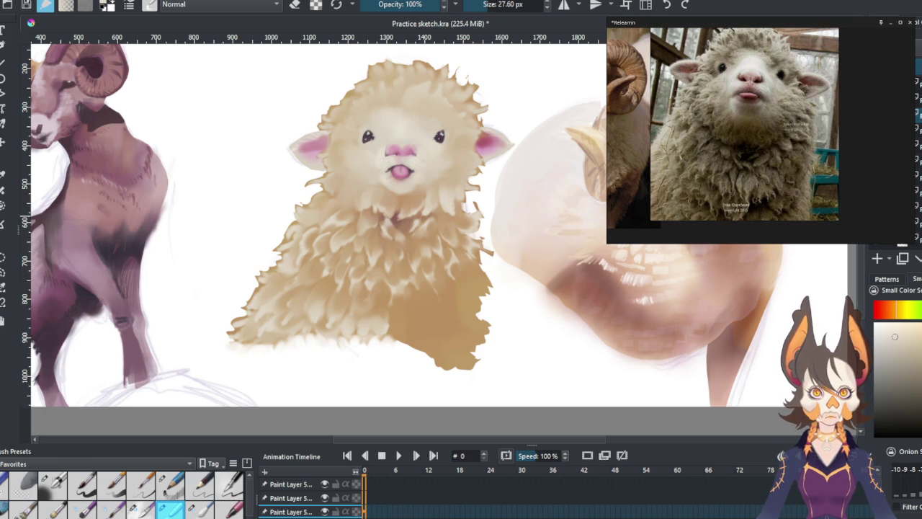
scroll(461, 198, "up", 2)
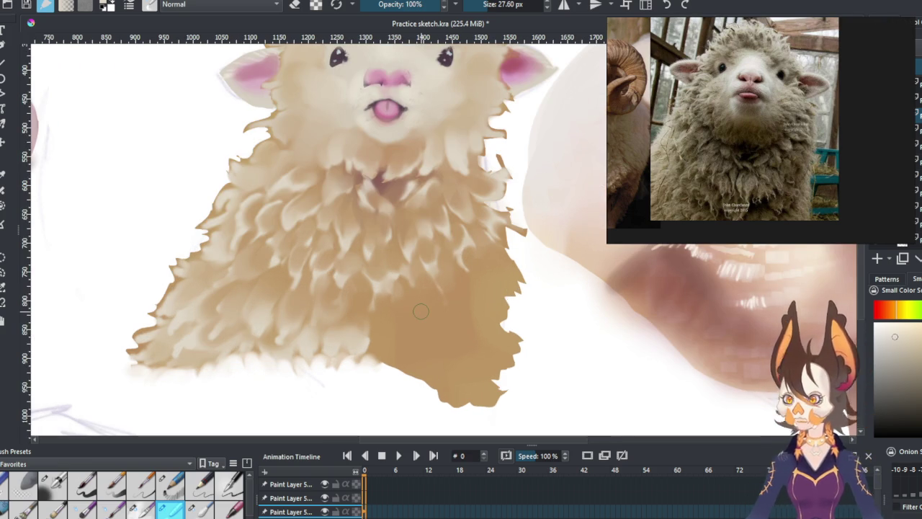
scroll(397, 327, "down", 2)
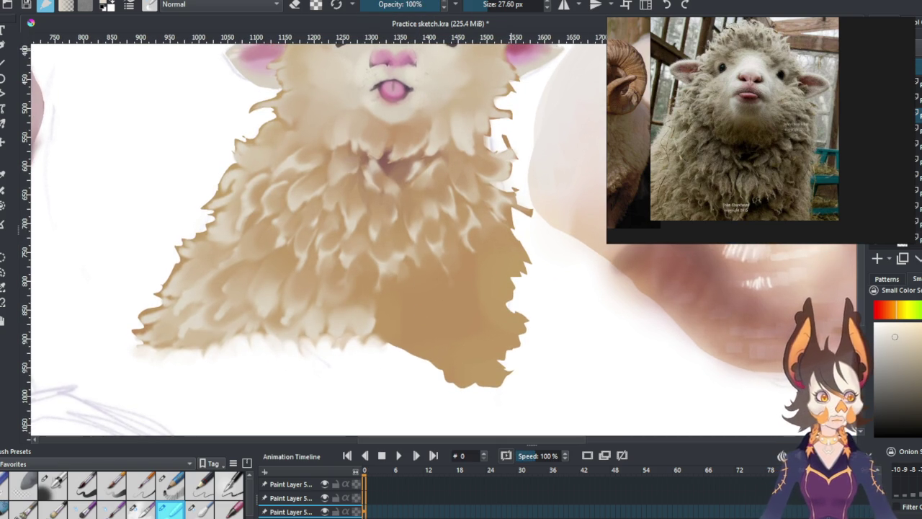
key("Page_Up")
key("Page_Up")
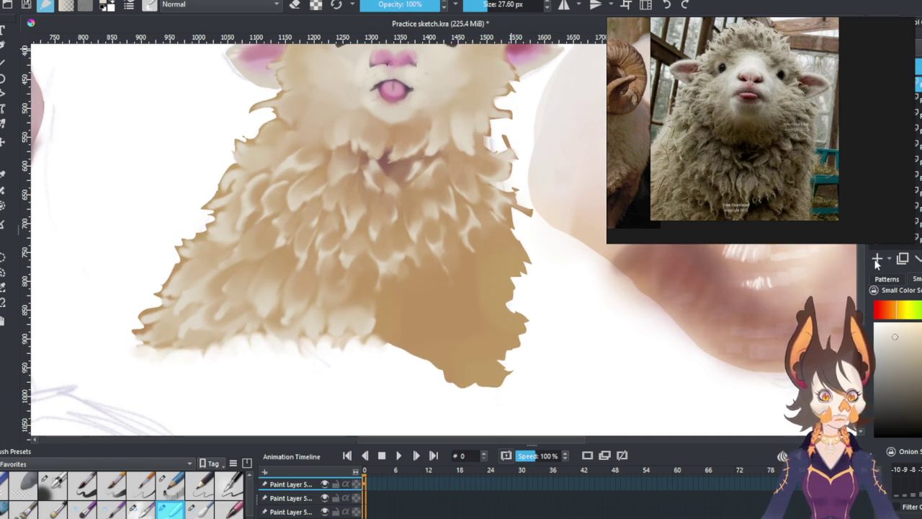
Step: With the smaller brush preset, add light fur flicks across the chest, right and left fleece
left_click(53, 484)
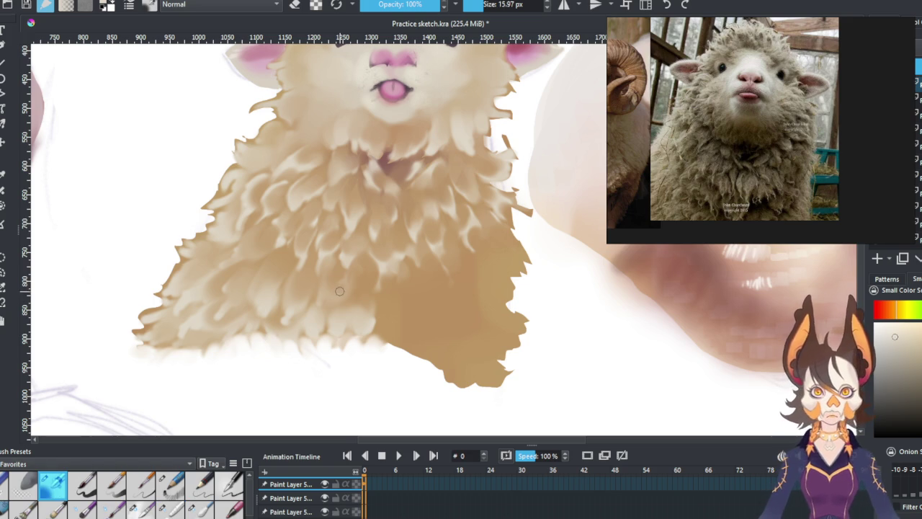
mouse_move(358, 306)
left_mouse_down()
mouse_move(351, 284)
mouse_move(386, 293)
mouse_move(388, 305)
left_mouse_up()
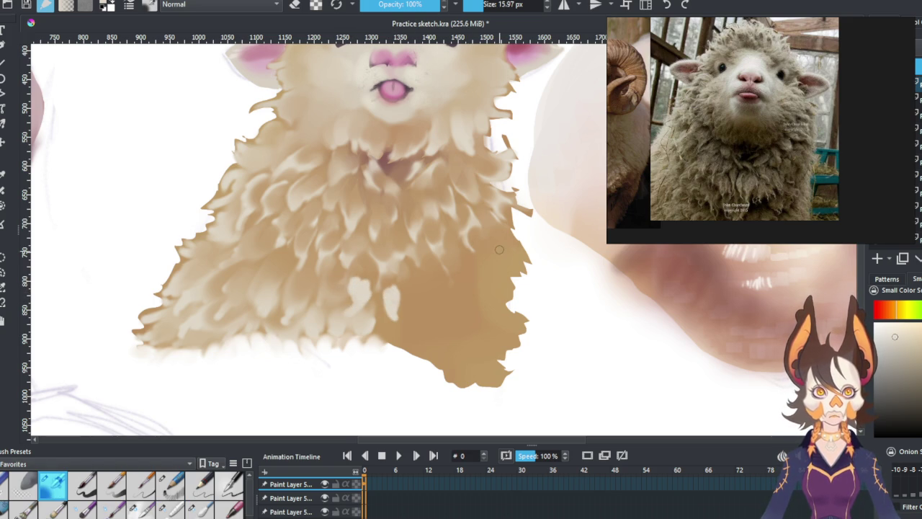
mouse_move(513, 250)
left_mouse_down()
mouse_move(496, 236)
mouse_move(459, 256)
left_mouse_up()
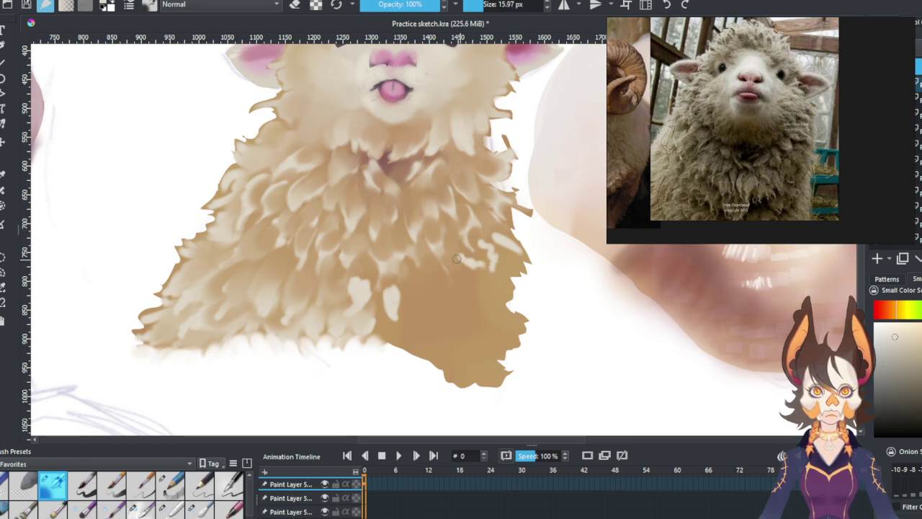
left_click_drag(438, 291, 428, 266)
mouse_move(418, 302)
left_mouse_down()
mouse_move(403, 278)
mouse_move(431, 299)
mouse_move(422, 302)
left_mouse_up()
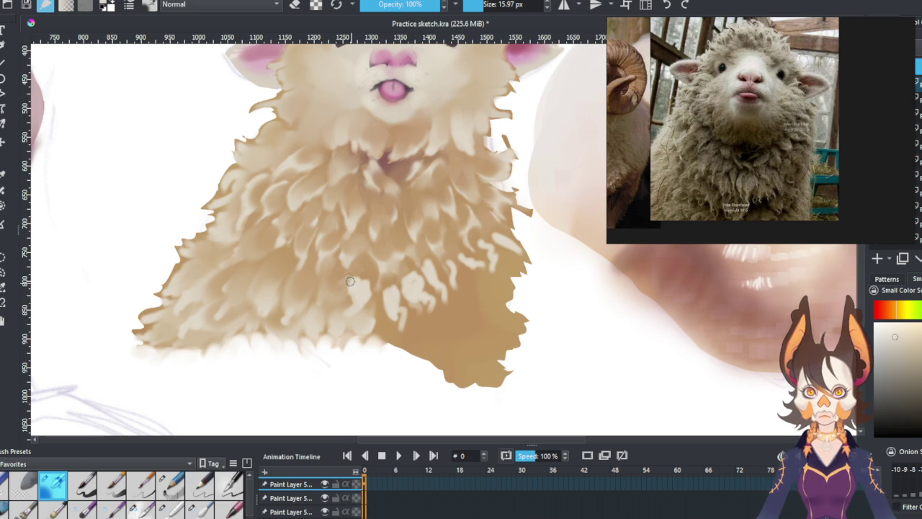
mouse_move(310, 314)
left_mouse_down()
mouse_move(281, 269)
mouse_move(299, 209)
left_mouse_up()
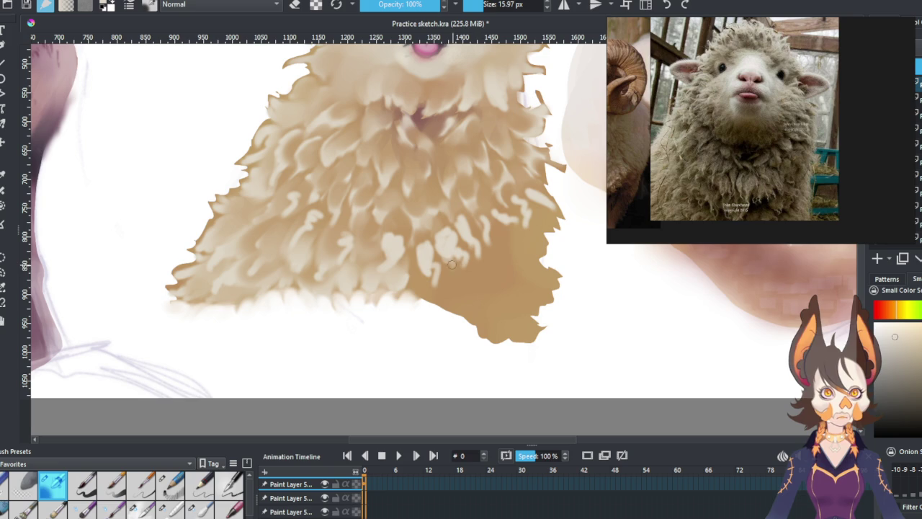
Step: With the larger blending brush, blend a faint stroke into the left fleece and shade brown near the belly
left_click_drag(379, 252, 363, 270)
left_click(171, 510)
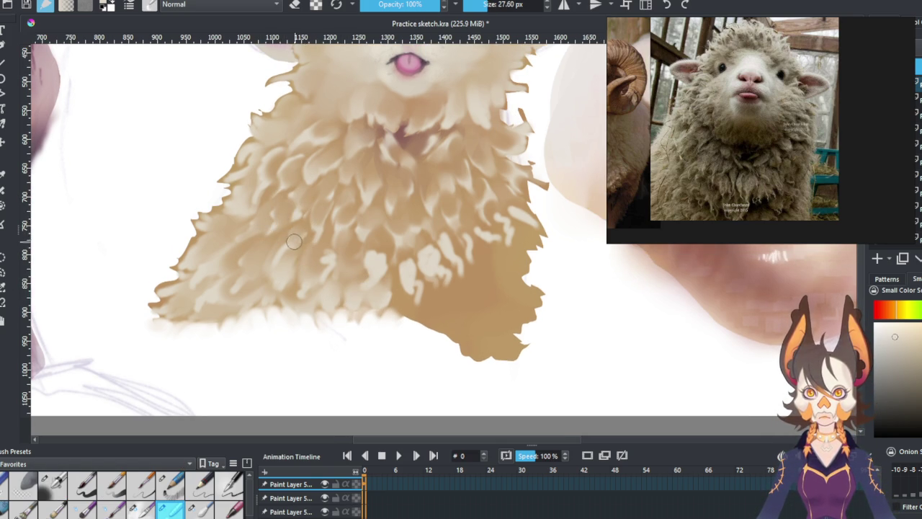
left_click_drag(265, 250, 319, 264)
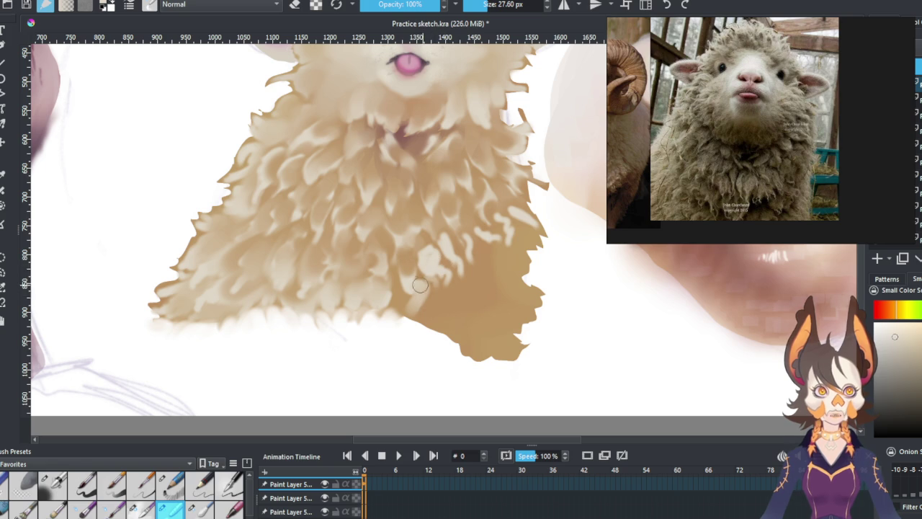
left_click_drag(437, 314, 403, 285)
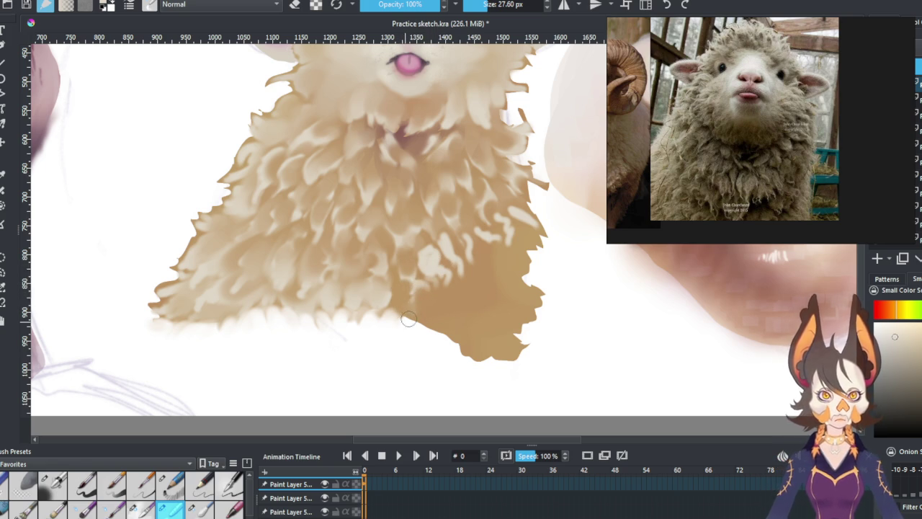
left_click_drag(460, 283, 425, 312)
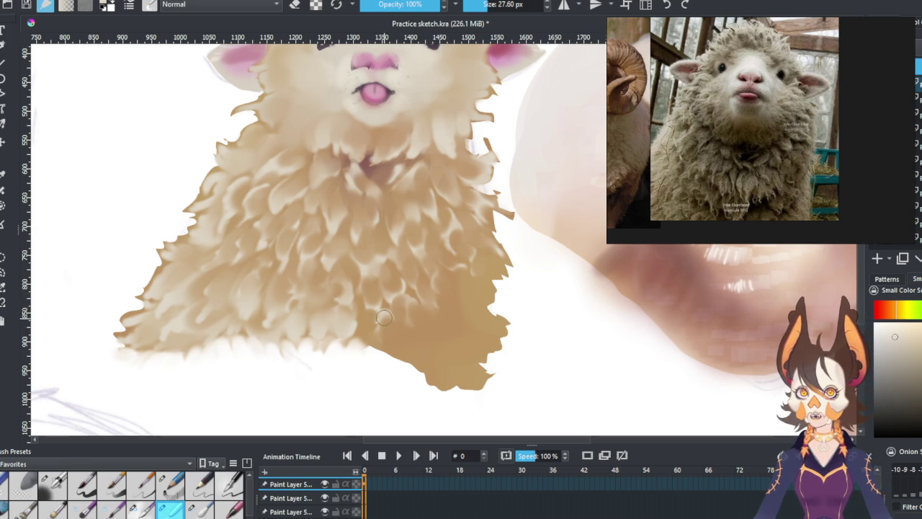
Step: Paint light wool tufts along the fleece's right and lower edge with the small brush, undoing one attempt
scroll(438, 323, "down", 3)
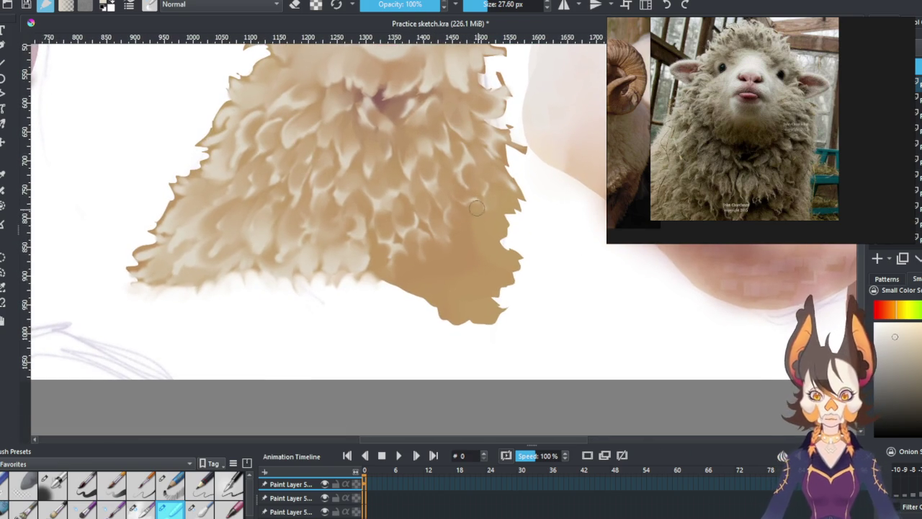
left_click(53, 484)
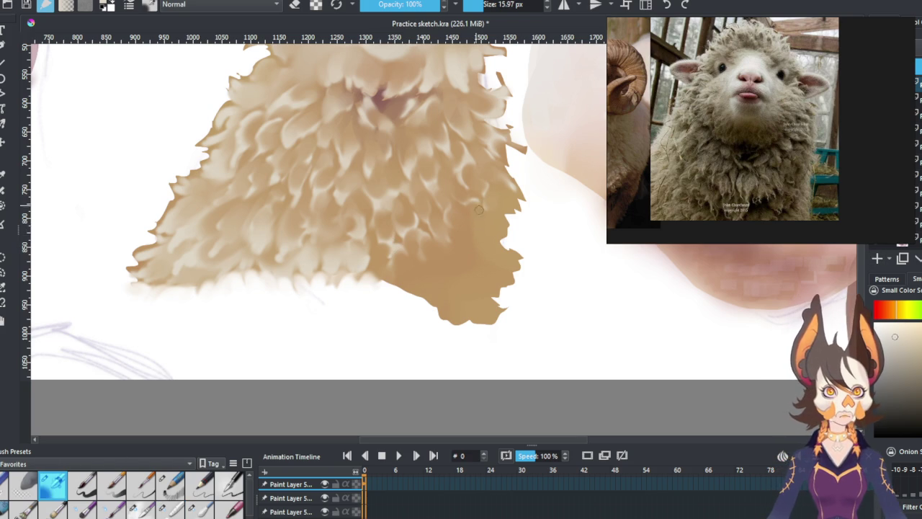
left_click_drag(510, 265, 498, 250)
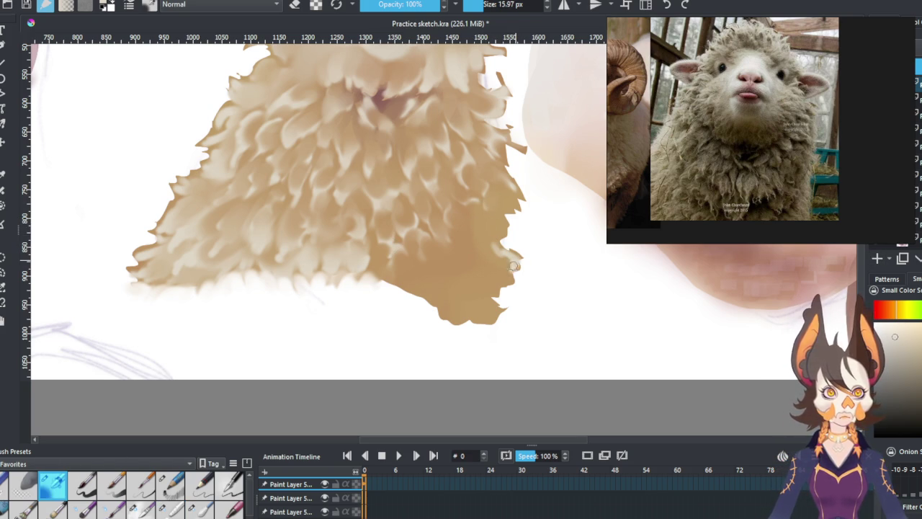
left_click_drag(500, 307, 483, 310)
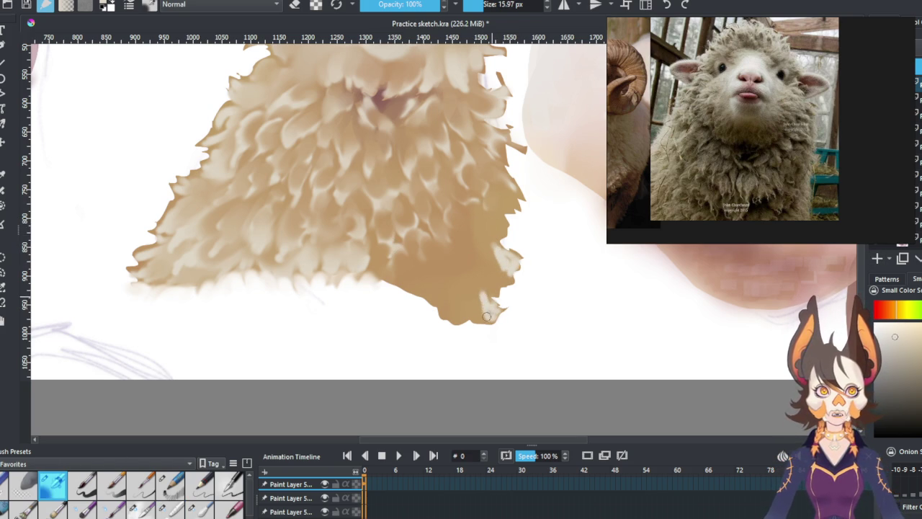
key("ctrl+z")
key("ctrl+z")
key("ctrl+z")
key("ctrl+z")
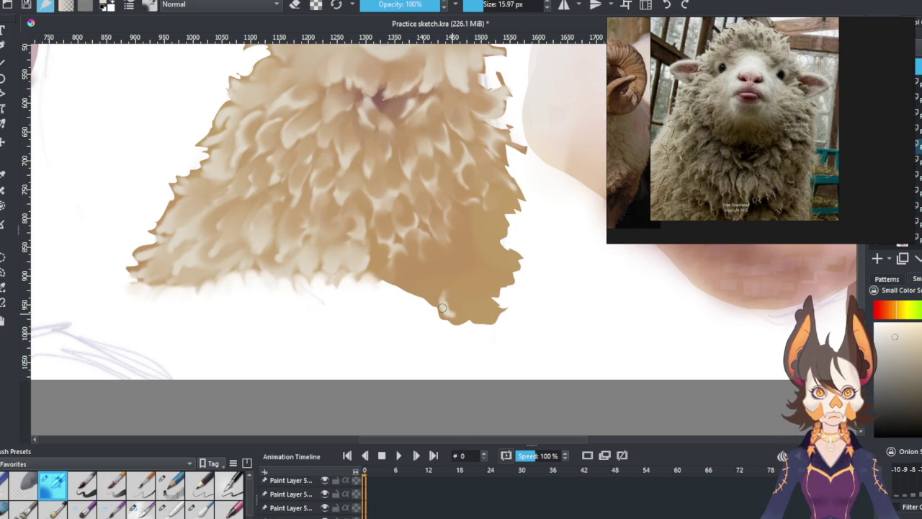
mouse_move(443, 290)
left_mouse_down()
mouse_move(441, 298)
mouse_move(480, 314)
mouse_move(501, 258)
left_mouse_up()
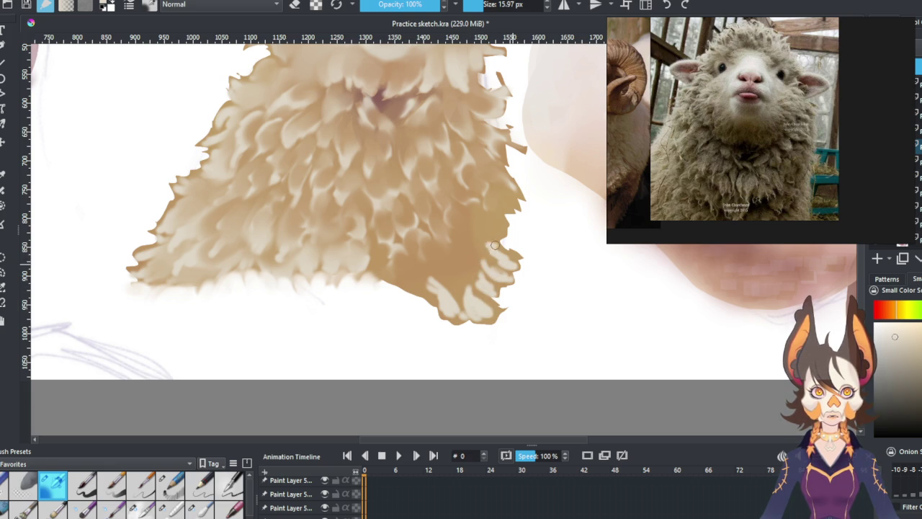
mouse_move(379, 255)
left_mouse_down()
mouse_move(393, 282)
mouse_move(389, 272)
mouse_move(415, 286)
mouse_move(427, 276)
left_mouse_up()
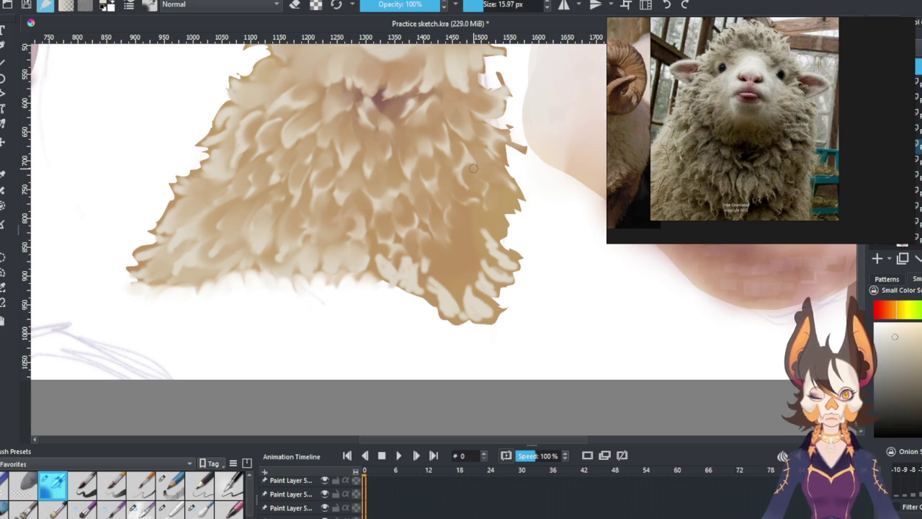
Step: With the larger blending brush, soften a tan patch and darken and reshape the lower-right fleece edge
left_click(175, 509)
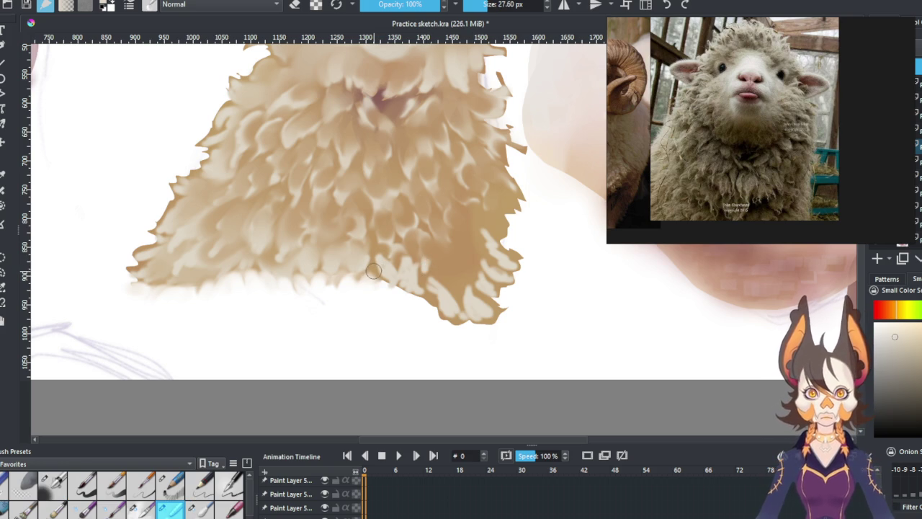
left_click_drag(382, 281, 387, 294)
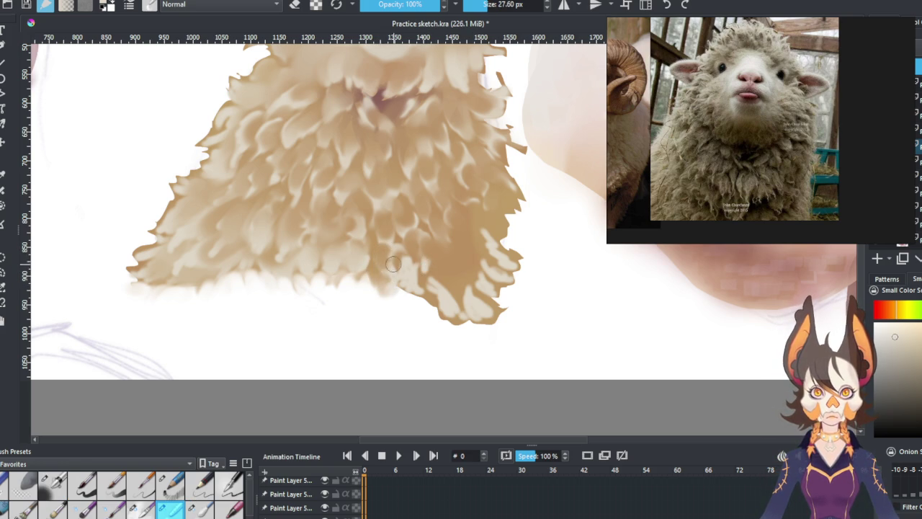
mouse_move(368, 304)
left_mouse_down()
mouse_move(377, 288)
mouse_move(407, 280)
mouse_move(435, 317)
mouse_move(490, 315)
mouse_move(484, 322)
mouse_move(462, 321)
mouse_move(442, 303)
mouse_move(430, 266)
mouse_move(440, 294)
mouse_move(446, 285)
mouse_move(475, 311)
mouse_move(468, 296)
mouse_move(480, 297)
mouse_move(480, 261)
left_mouse_up()
mouse_move(479, 225)
left_mouse_down()
mouse_move(513, 267)
mouse_move(502, 254)
mouse_move(503, 297)
mouse_move(522, 269)
left_mouse_up()
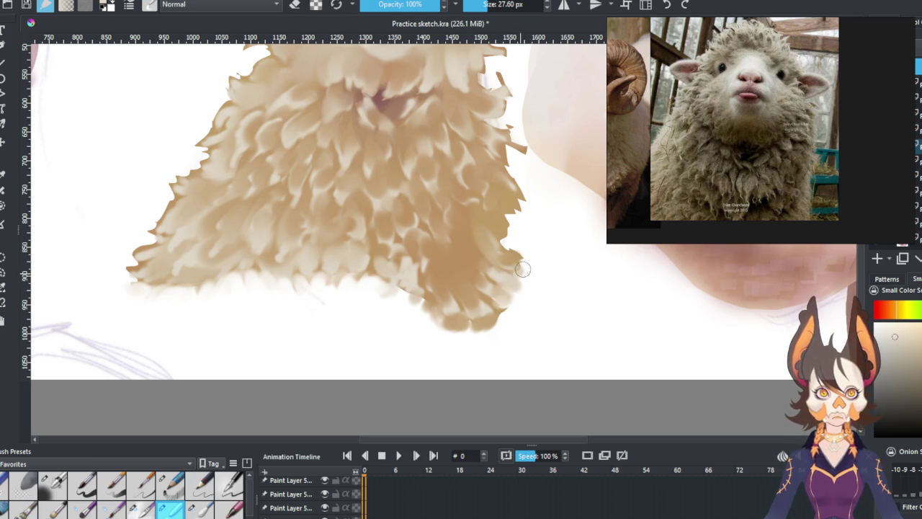
mouse_move(435, 274)
left_mouse_down()
mouse_move(408, 317)
mouse_move(462, 336)
mouse_move(469, 324)
mouse_move(486, 334)
left_mouse_up()
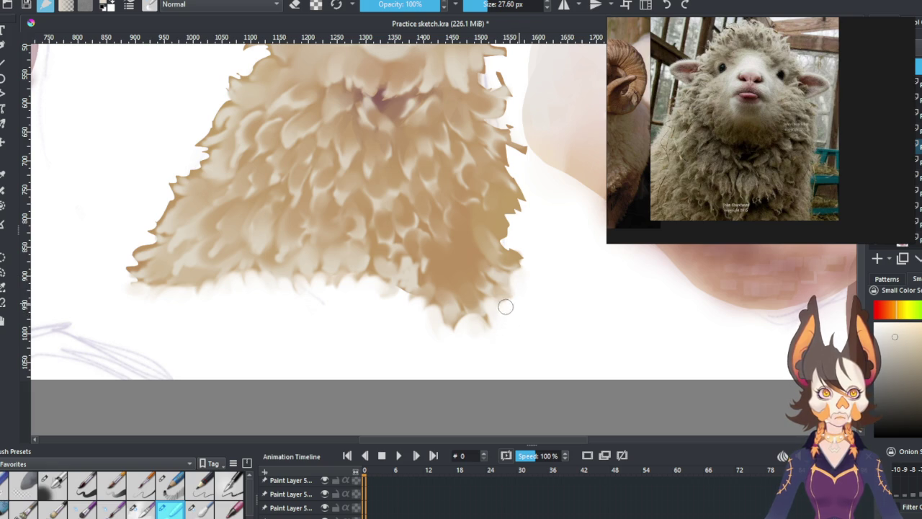
scroll(518, 306, "up", 1)
Step: Darken the lower-right edge, add light tufts with the small brush, then cover them with darker blended fur
left_click_drag(525, 280, 526, 232)
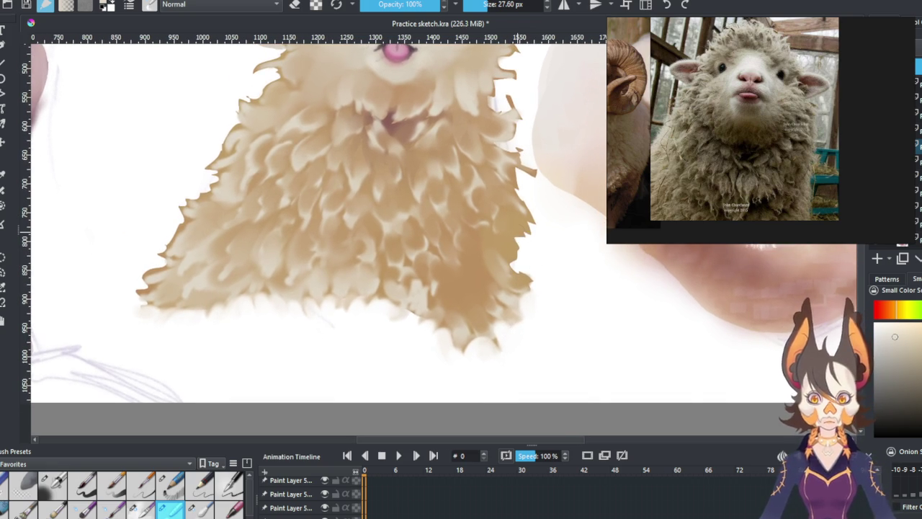
left_click(52, 484)
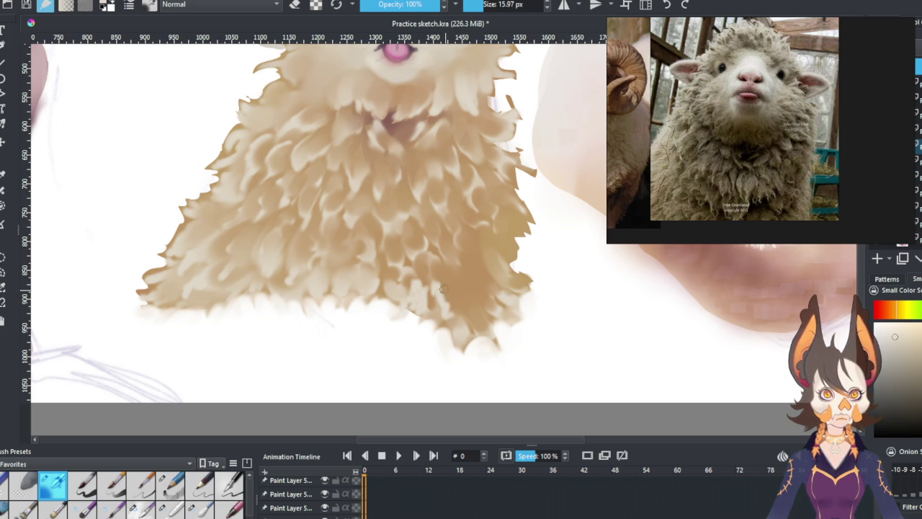
left_click_drag(463, 291, 473, 313)
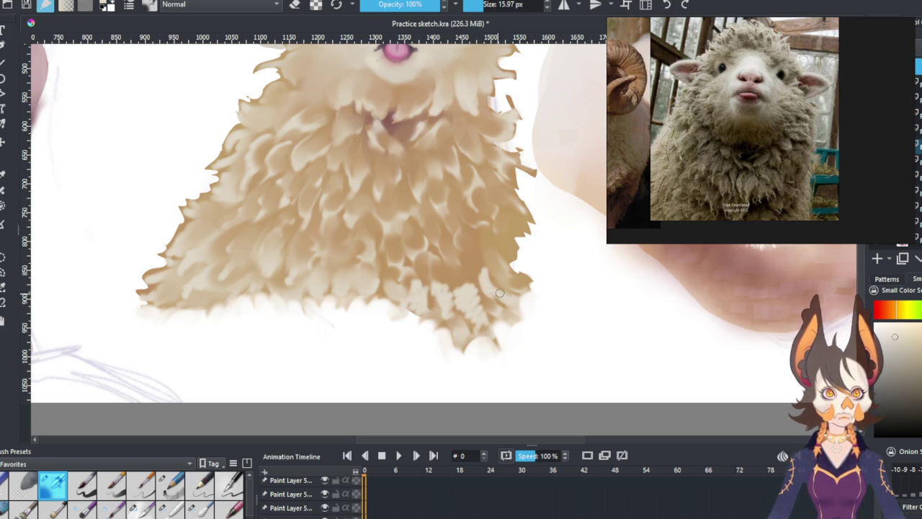
left_click(199, 508)
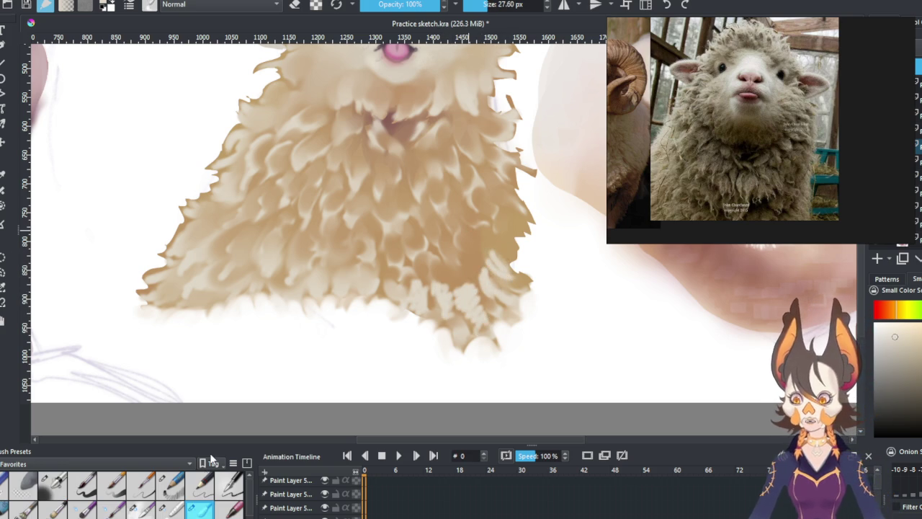
left_click(170, 509)
mouse_move(434, 275)
left_mouse_down()
mouse_move(446, 308)
mouse_move(478, 285)
mouse_move(486, 253)
left_mouse_up()
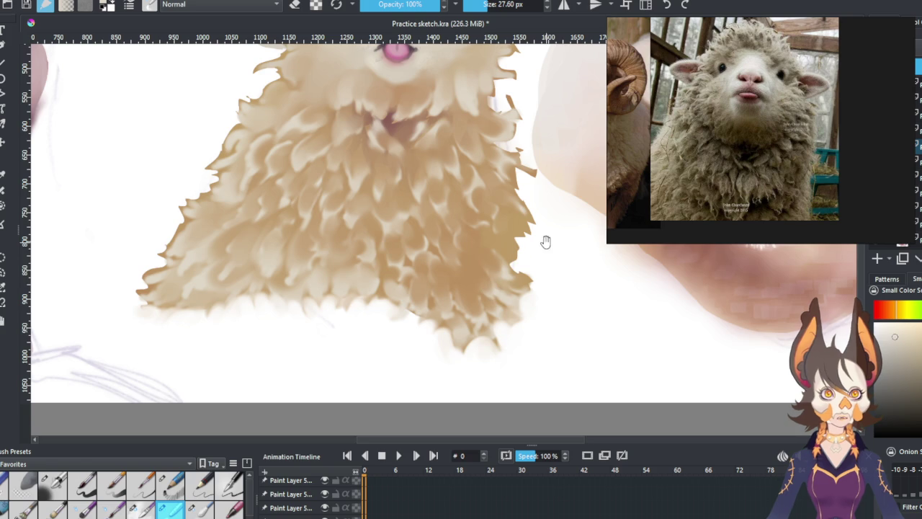
left_click_drag(534, 198, 517, 209)
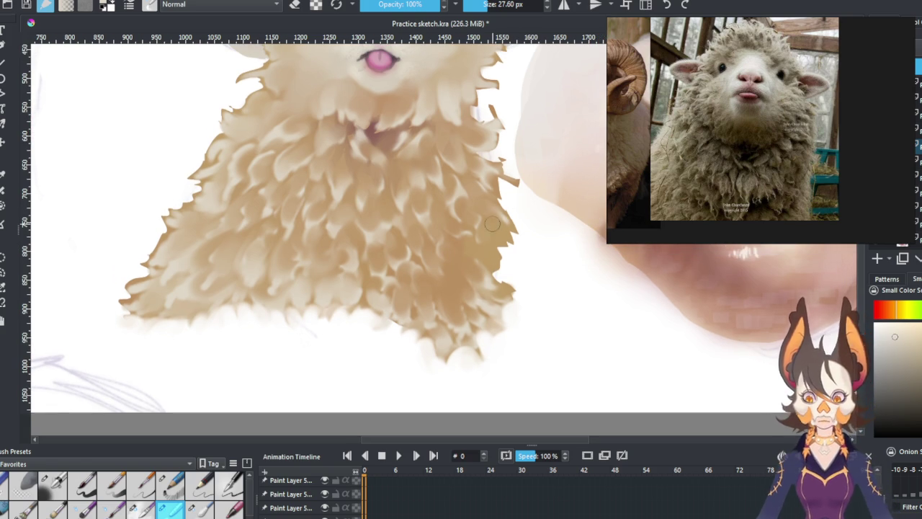
Step: Paint light tufts on the lower-right fleece with the small preset, then blend them with the larger one
left_click(53, 484)
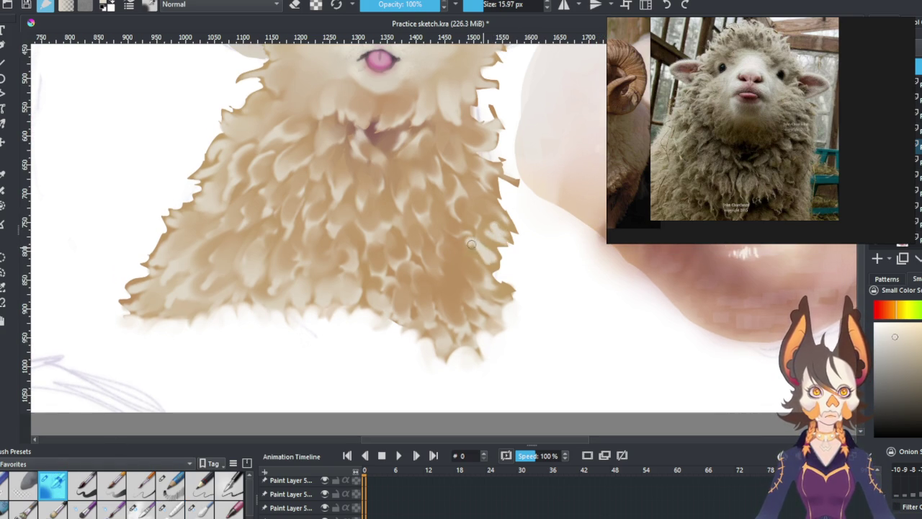
mouse_move(454, 256)
left_mouse_down()
mouse_move(472, 283)
mouse_move(443, 295)
mouse_move(458, 316)
left_mouse_up()
key("slash")
mouse_move(451, 241)
left_mouse_down()
mouse_move(458, 263)
mouse_move(440, 295)
mouse_move(461, 320)
mouse_move(454, 317)
mouse_move(472, 306)
mouse_move(463, 309)
left_mouse_up()
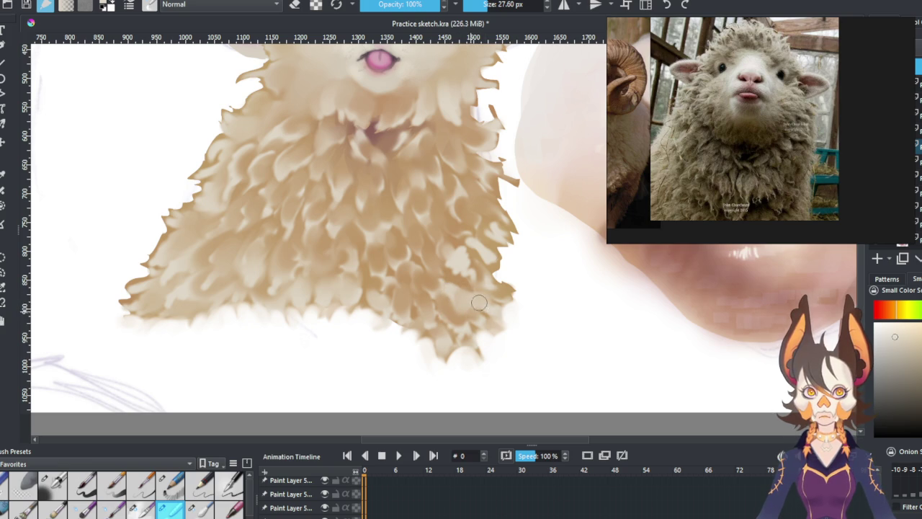
mouse_move(486, 295)
left_mouse_down()
mouse_move(435, 288)
mouse_move(442, 295)
left_mouse_up()
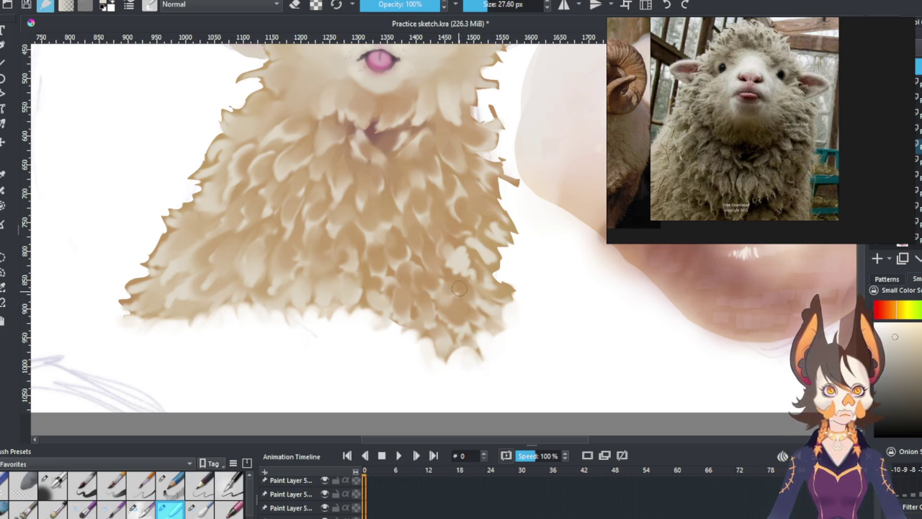
left_click_drag(460, 307, 460, 292)
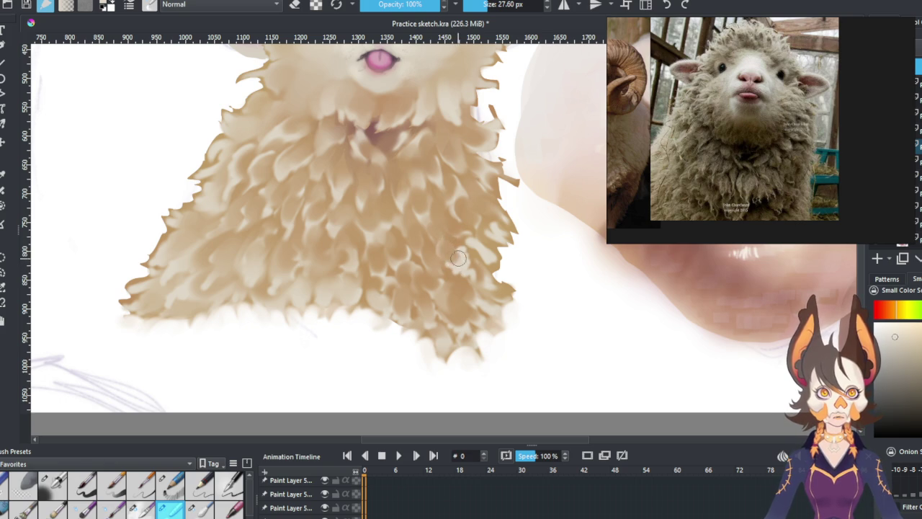
mouse_move(443, 235)
left_mouse_down()
mouse_move(515, 247)
mouse_move(521, 261)
mouse_move(457, 266)
left_mouse_up()
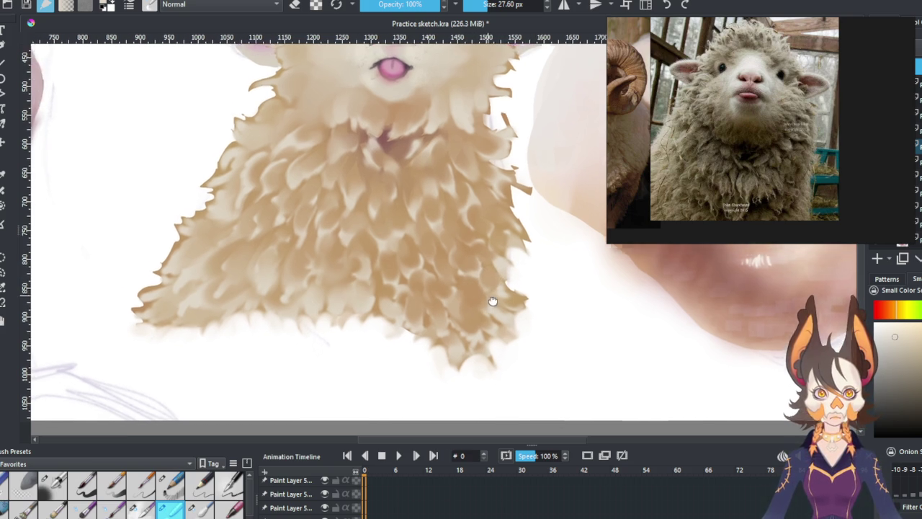
Step: Pan across the fleece and zoom out to view the whole canvas with both rams
left_click_drag(469, 297, 530, 308)
scroll(447, 236, "down", 4)
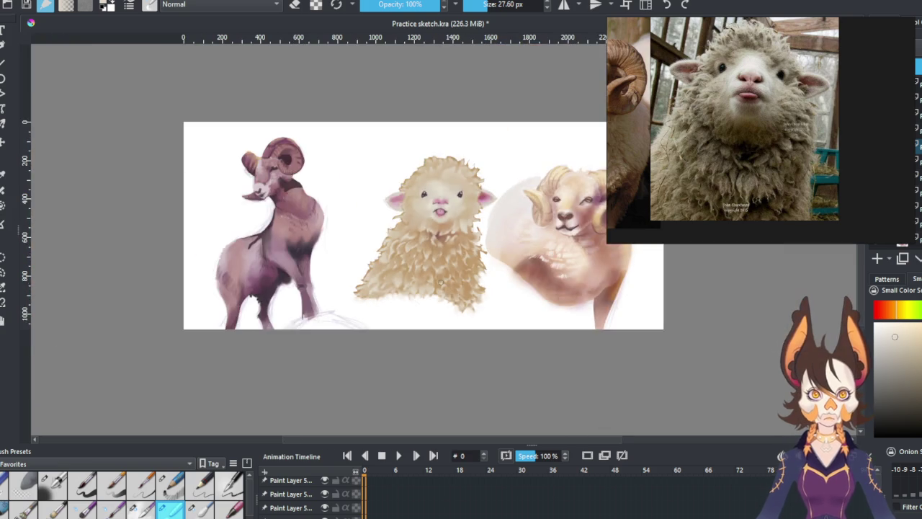
scroll(447, 236, "up", 2)
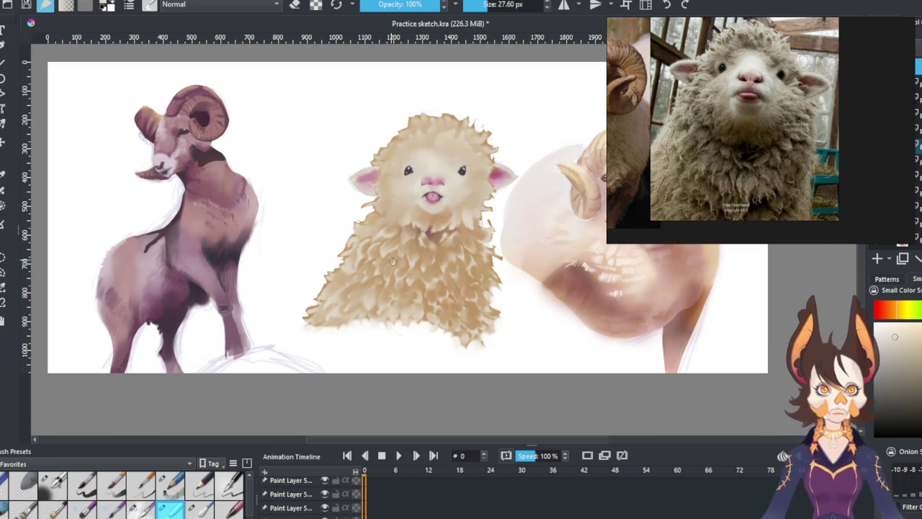
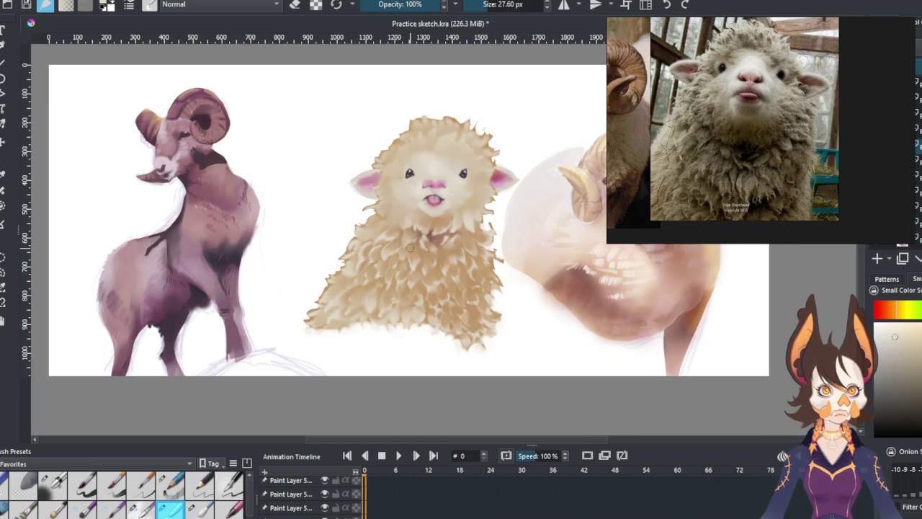
Step: Pick a lavender hue, enlarge the brush to about 139 px and lighten the sheep's chest fur
key("alt+Tab")
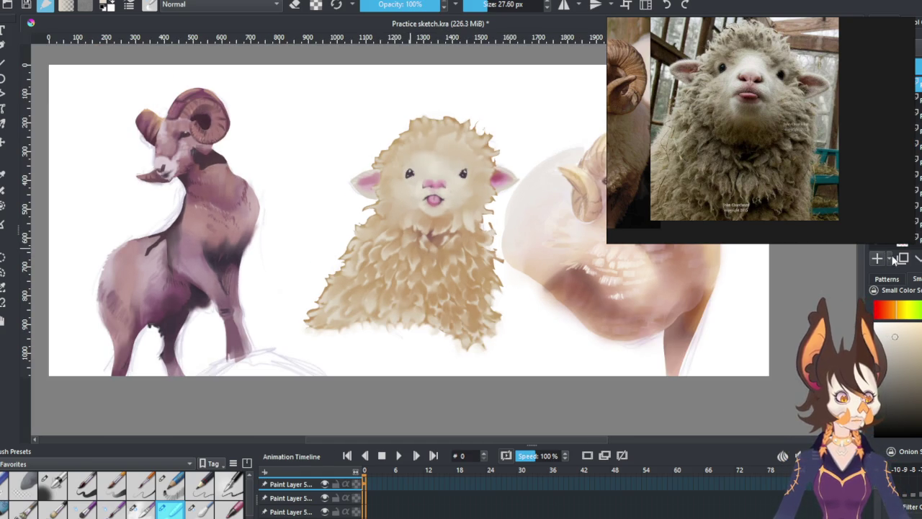
left_click(897, 309)
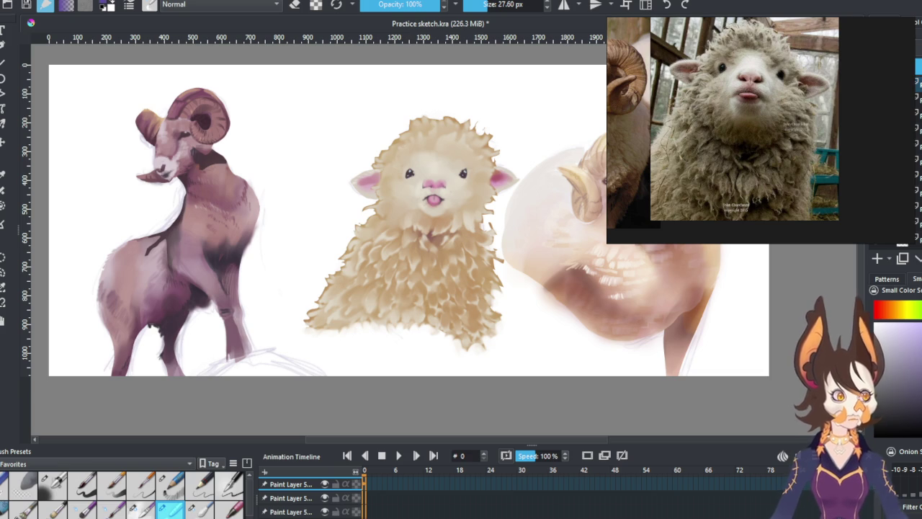
left_click_drag(504, 4, 518, 5)
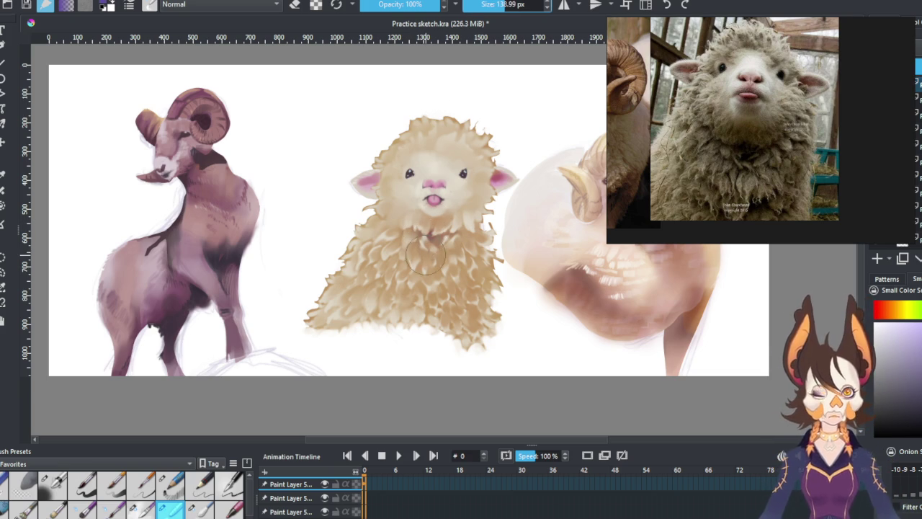
mouse_move(452, 228)
left_mouse_down()
mouse_move(446, 252)
mouse_move(461, 256)
mouse_move(450, 252)
left_mouse_up()
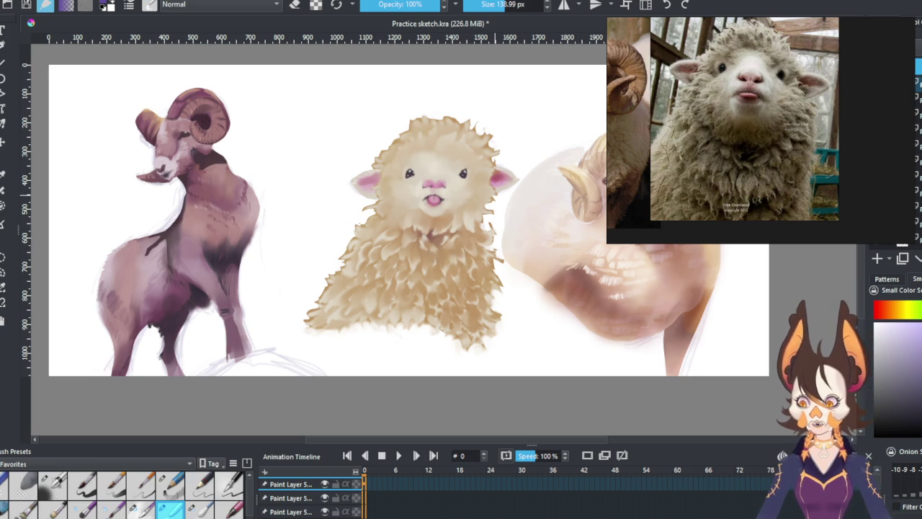
Step: Blend the chest fur with a different brush preset, undoing the stray dark stroke on the chin
left_click(53, 484)
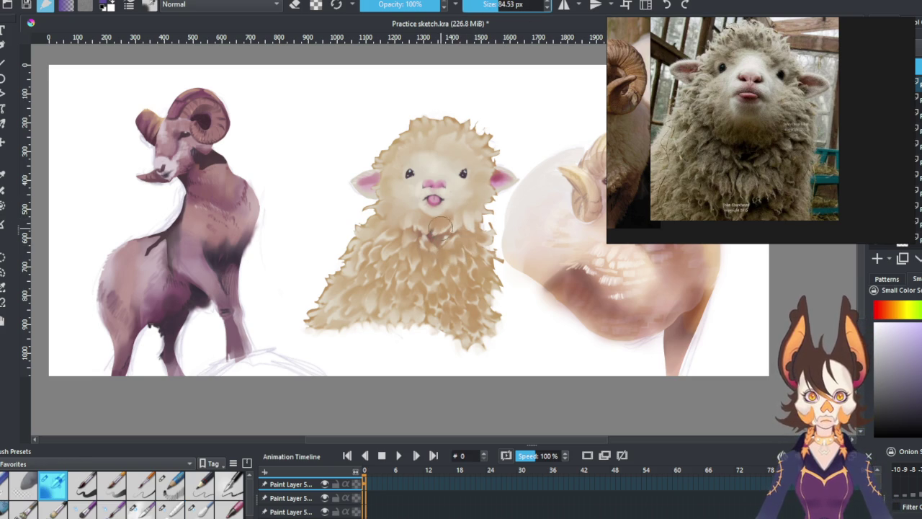
mouse_move(439, 229)
left_mouse_down()
mouse_move(429, 245)
mouse_move(436, 226)
mouse_move(447, 241)
mouse_move(434, 295)
left_mouse_up()
key("ctrl+z")
key("ctrl+z")
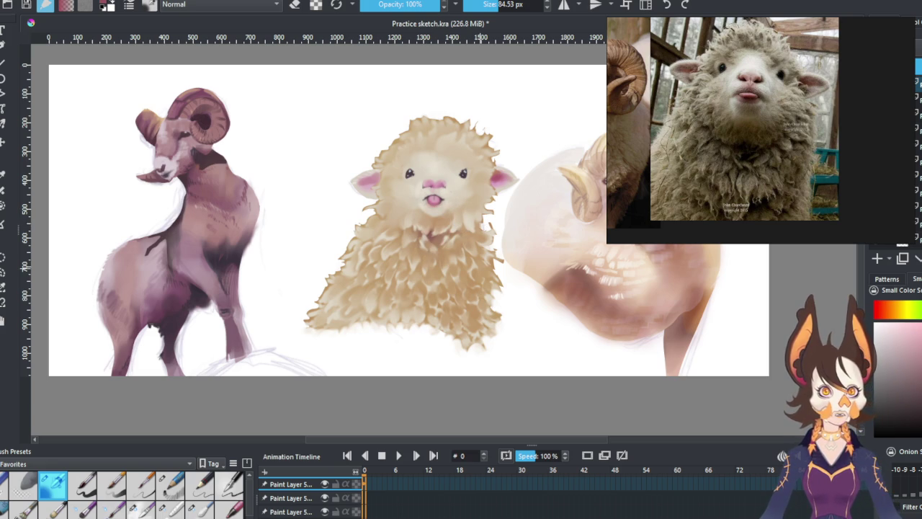
left_click_drag(400, 229, 436, 321)
key("ctrl+z")
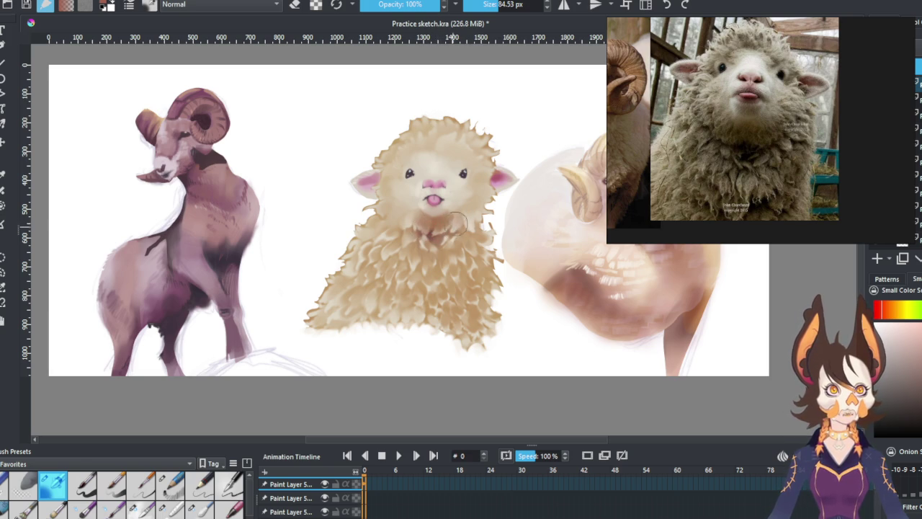
Step: Paint tan shading on the chin, then tan and brown fleece on the lower chest with a larger brush
mouse_move(433, 245)
left_mouse_down()
mouse_move(463, 246)
mouse_move(472, 322)
mouse_move(443, 277)
mouse_move(433, 317)
mouse_move(407, 310)
left_mouse_up()
key("bracketright")
key("bracketright")
key("bracketright")
mouse_move(425, 278)
left_mouse_down()
mouse_move(429, 310)
mouse_move(371, 308)
mouse_move(417, 256)
mouse_move(414, 281)
left_mouse_up()
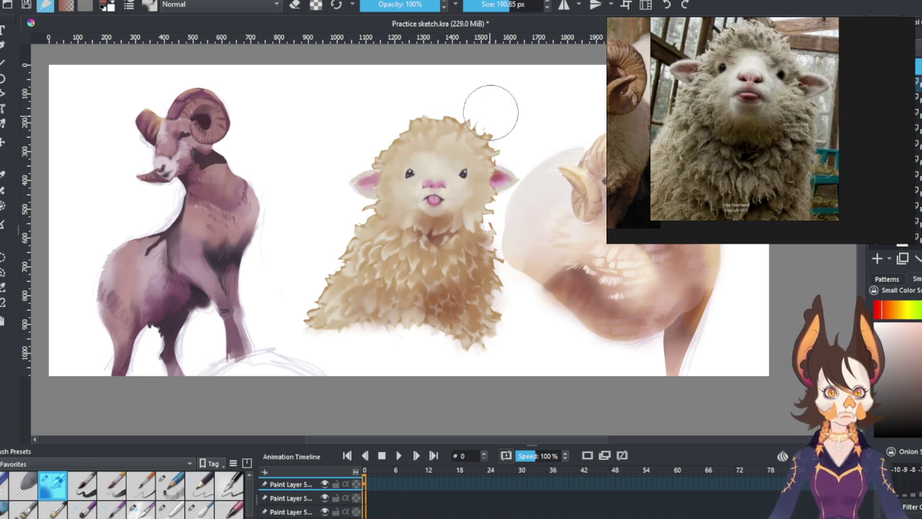
Step: At 65.40 px brush size, shade the sheep's forehead softly and its cheek darker
left_click(498, 6)
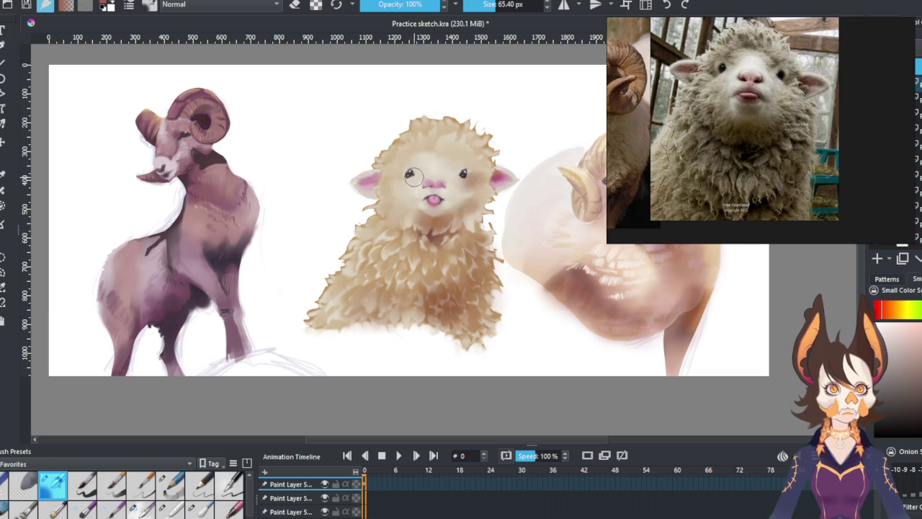
left_click_drag(422, 161, 425, 149)
left_click_drag(394, 196, 412, 189)
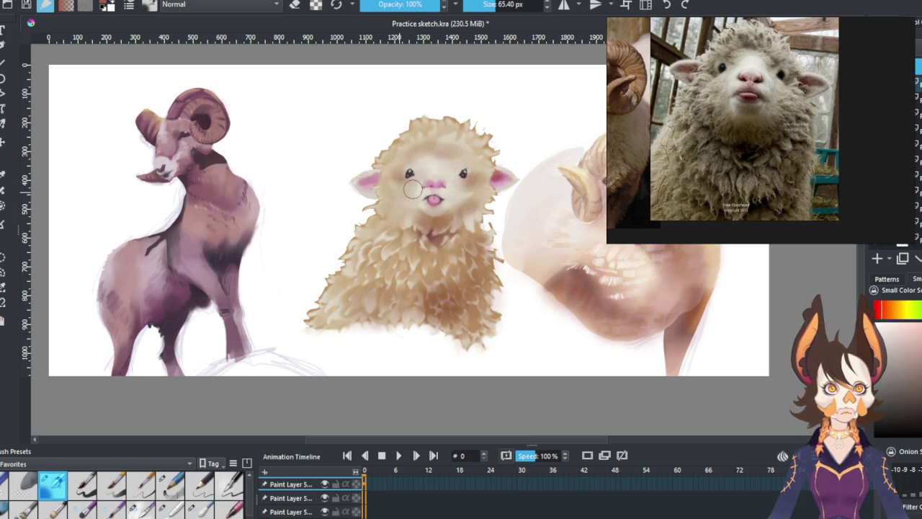
Step: Sample brown from the wool, resume painting, and undo/redo the last fleece stroke to compare
left_click(297, 5)
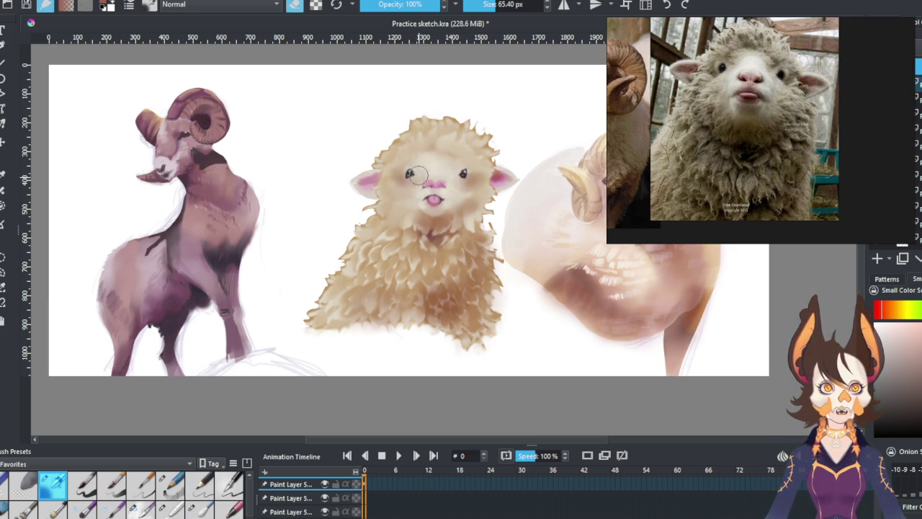
left_click(473, 141, "ctrl")
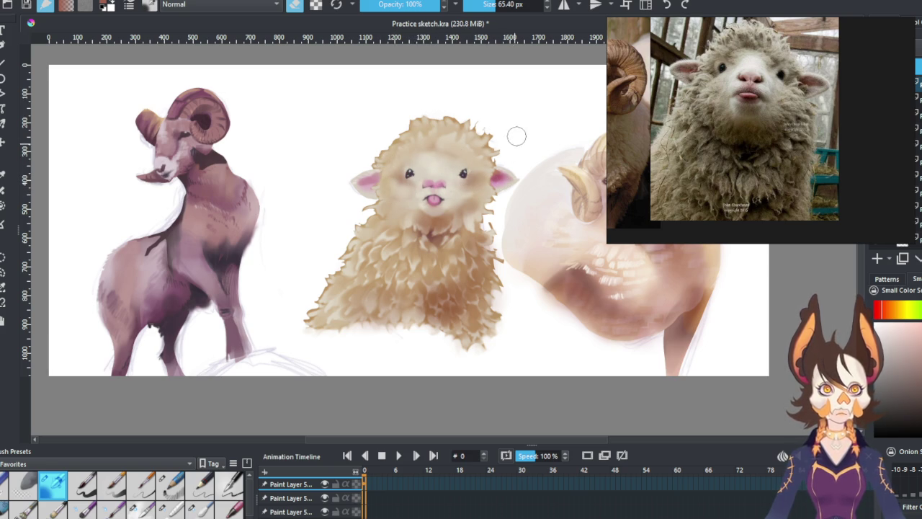
key("e")
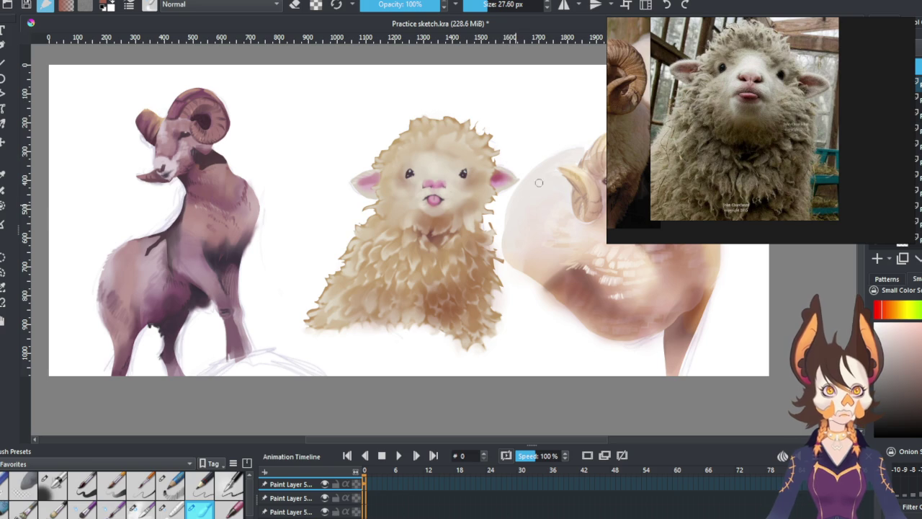
key("ctrl+z")
key("ctrl+shift+z")
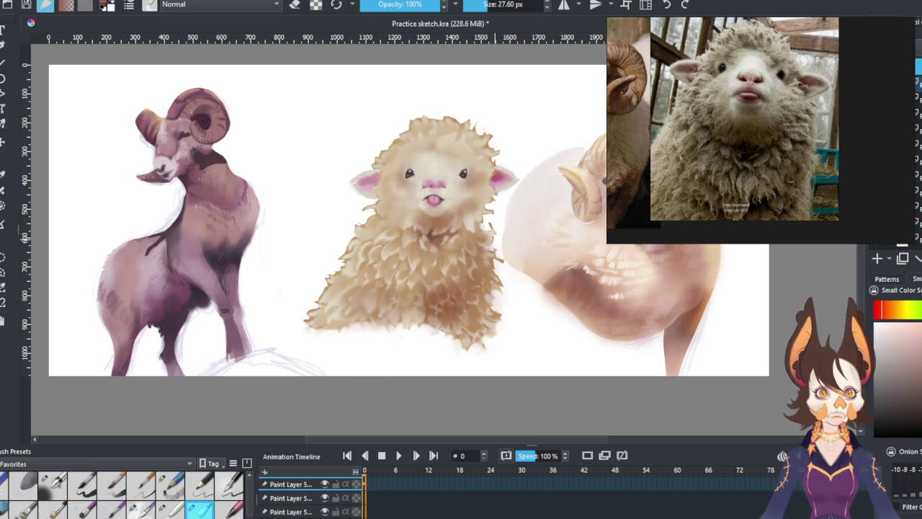
Step: Switch brushes, set the size to about 73 px, and choose the eraser preset
key("slash")
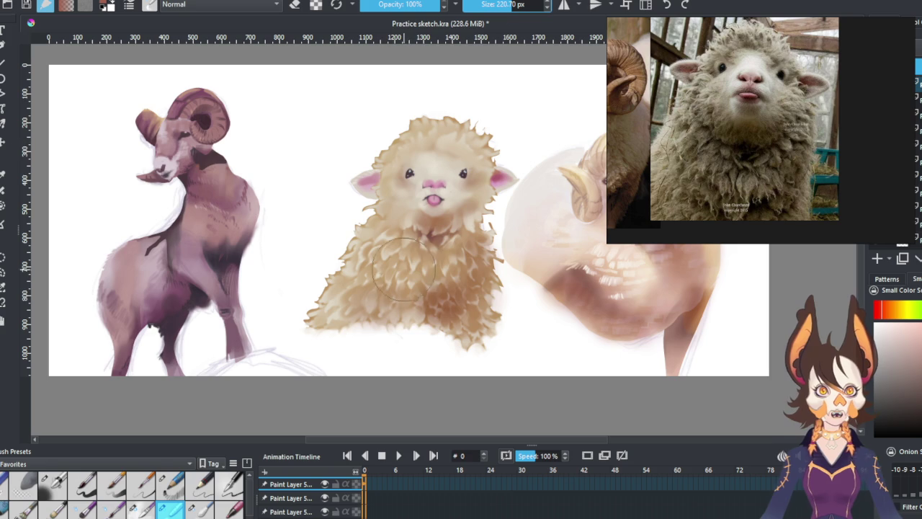
left_click_drag(497, 6, 471, 22)
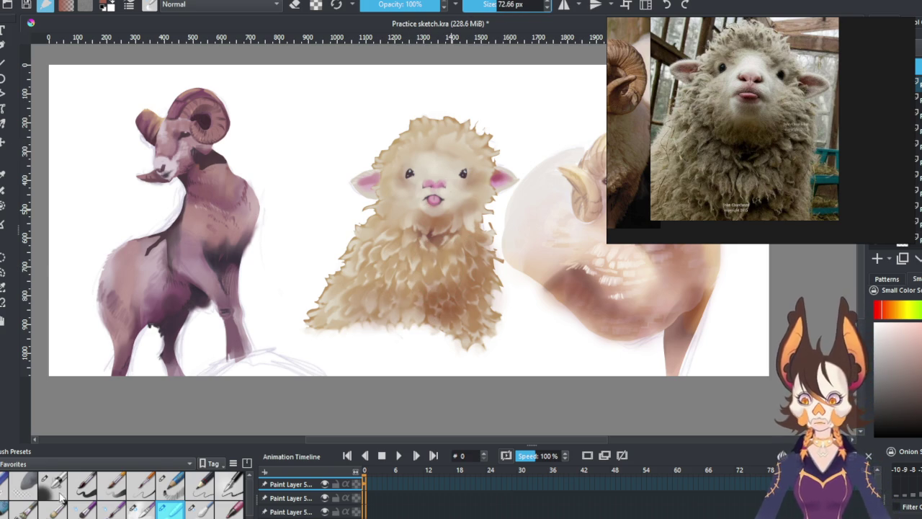
left_click(24, 481)
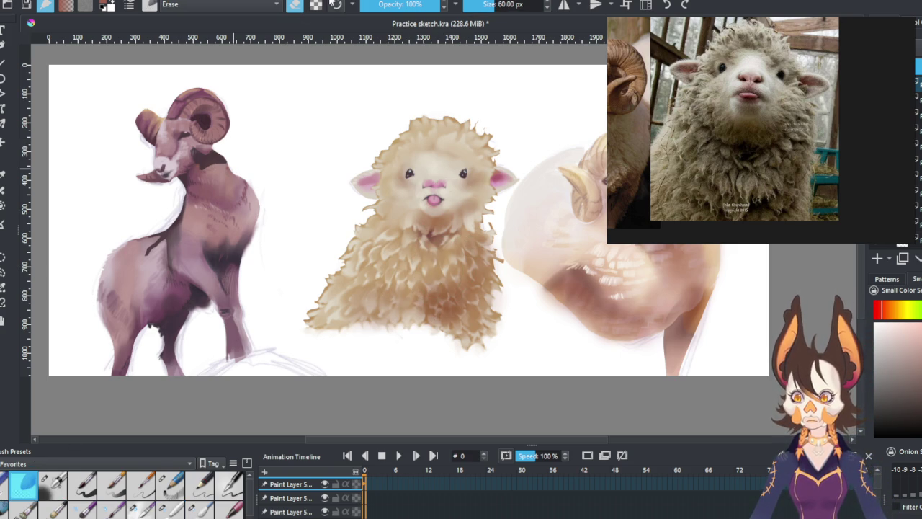
Step: Shrink the eraser to about 36 px, add a new paint layer and pick a yellow-green hue
left_click_drag(434, 276, 422, 275)
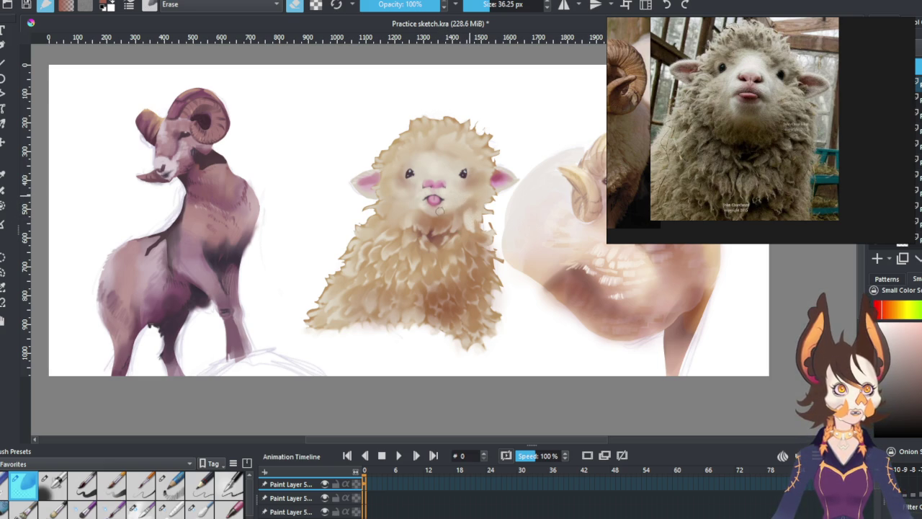
left_click(877, 258)
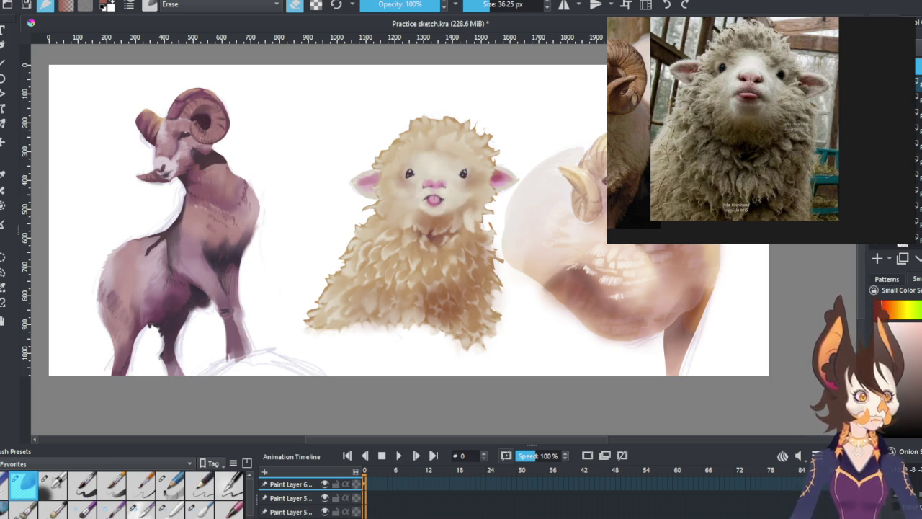
left_click(911, 312)
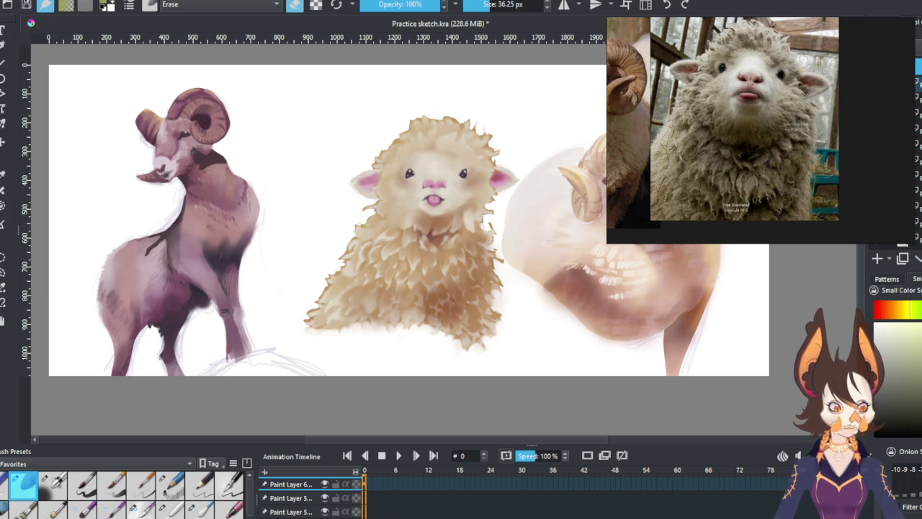
Step: With the blending brush at about 98 px, smooth the head wool and cheek, then erase along the left edge
key("slash")
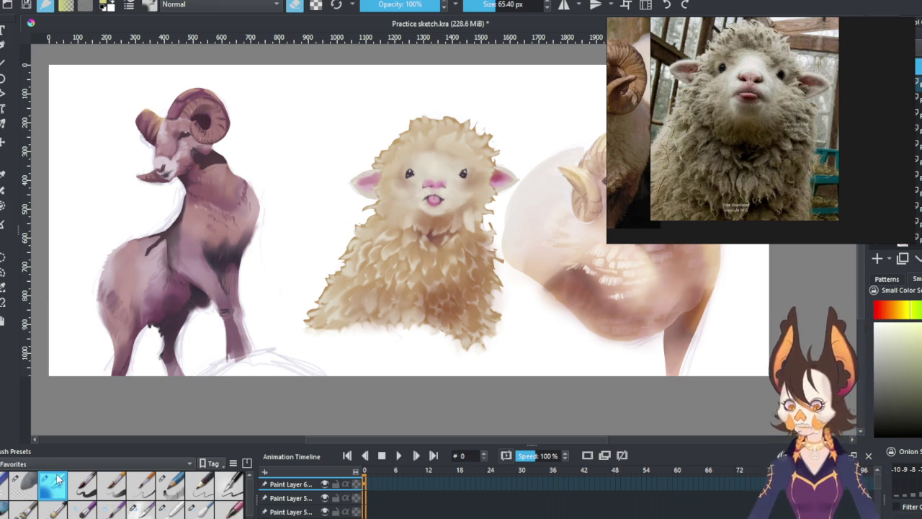
key("bracketright")
key("bracketright")
mouse_move(435, 164)
left_mouse_down()
mouse_move(443, 141)
mouse_move(436, 130)
mouse_move(403, 151)
mouse_move(468, 134)
mouse_move(477, 195)
mouse_move(490, 167)
mouse_move(510, 175)
left_mouse_up()
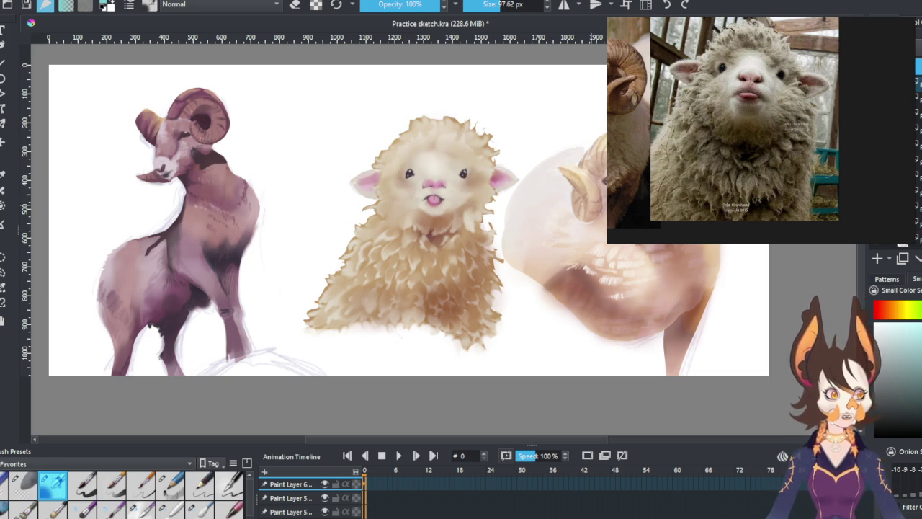
mouse_move(483, 213)
left_mouse_down()
mouse_move(446, 197)
mouse_move(476, 188)
mouse_move(447, 190)
left_mouse_up()
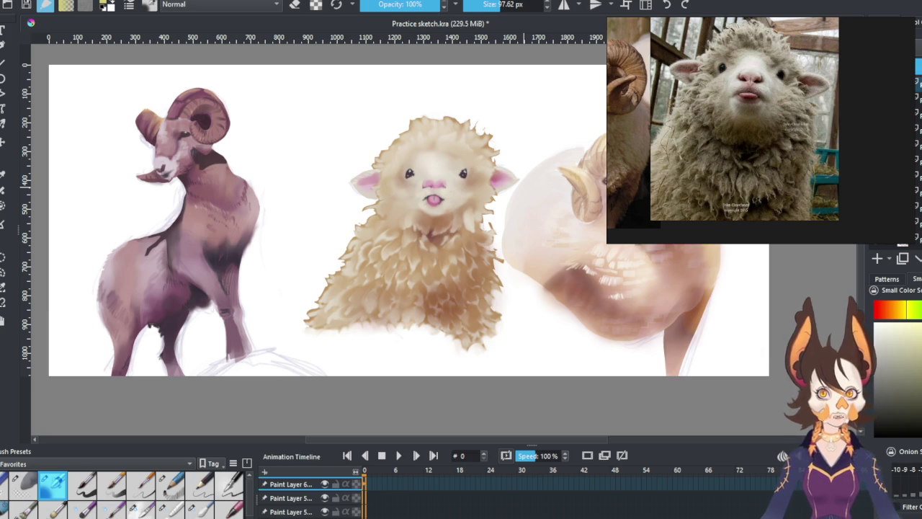
key("e")
left_click_drag(371, 223, 353, 267)
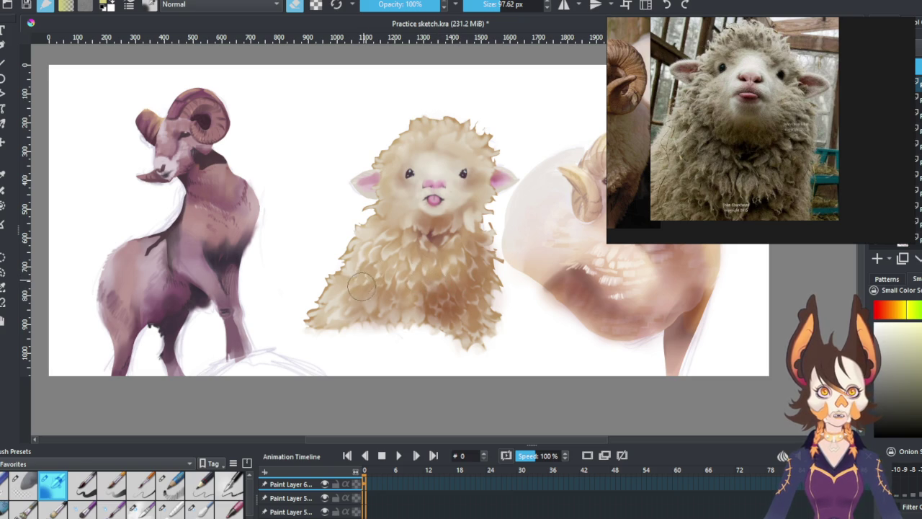
Step: Add another paint layer, switch to a tiny detail brush, zoom in and sample wool colours from the head
left_click(877, 257)
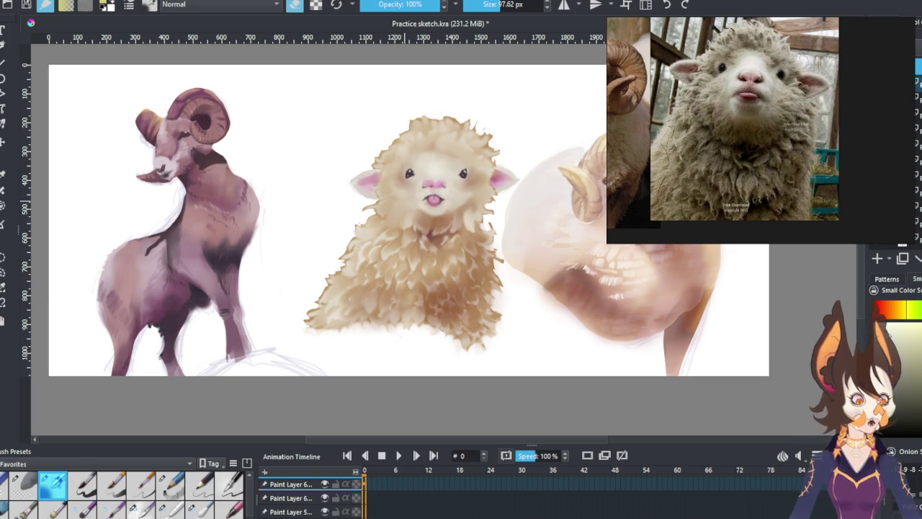
key("e")
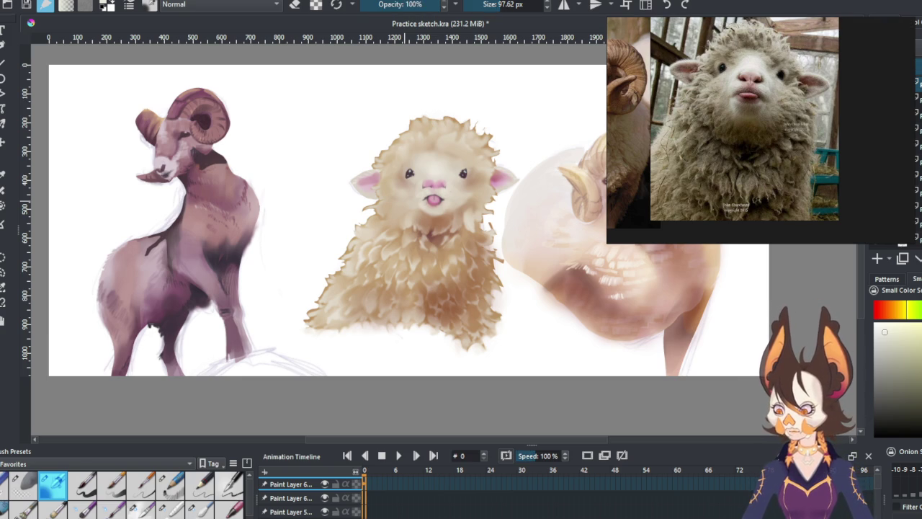
key("/")
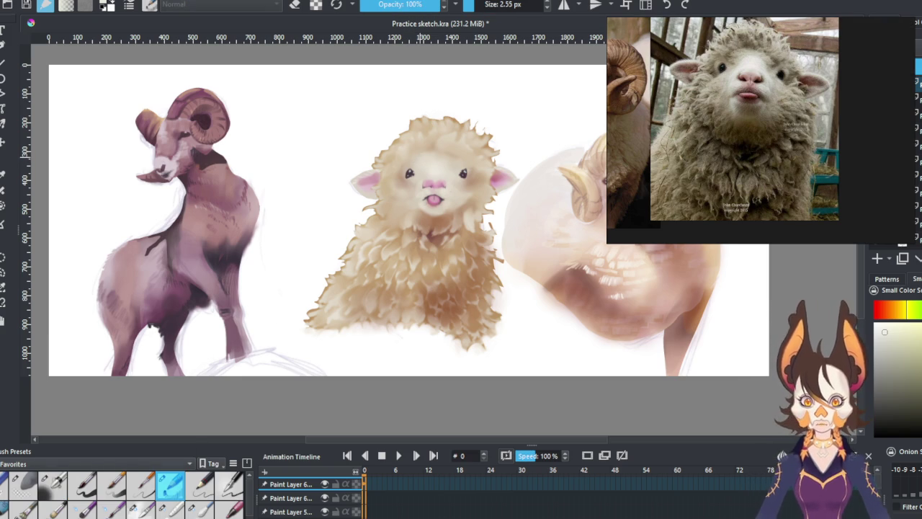
scroll(380, 182, "up", 1)
scroll(398, 224, "up", 1)
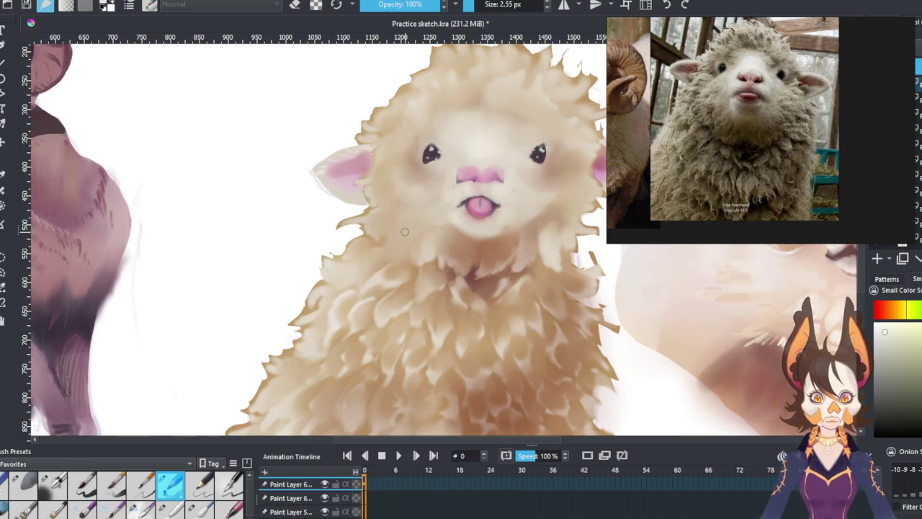
left_click_drag(453, 167, 448, 217)
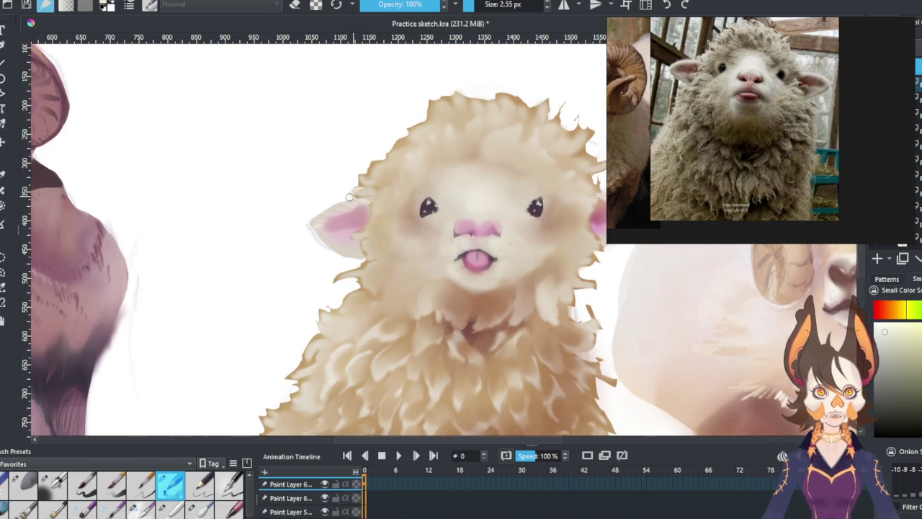
left_click(375, 166, "ctrl")
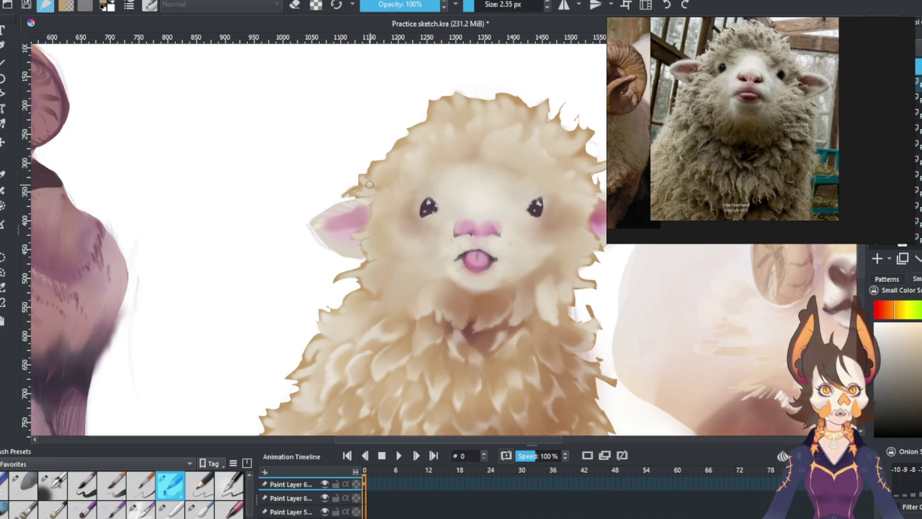
left_click(368, 191, "ctrl")
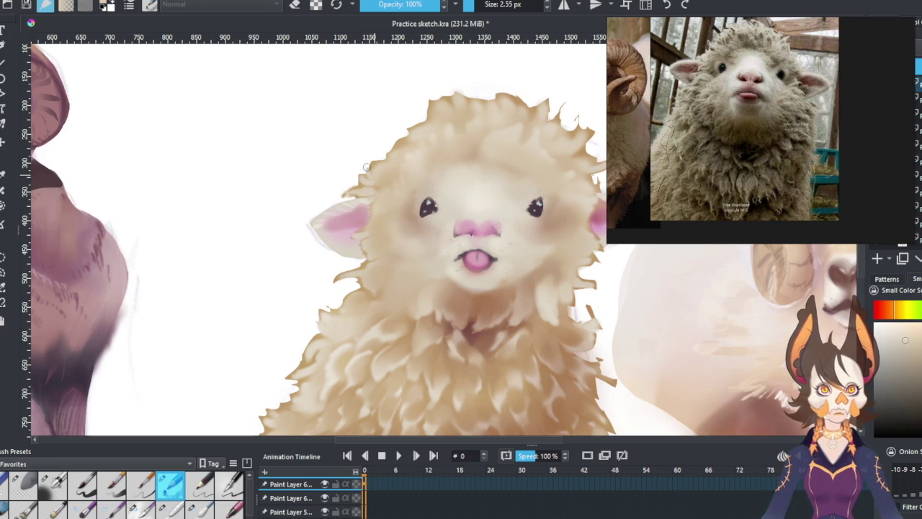
Step: Paint wispy fur strokes along the upper-left wool outline, the right wool edge and a left-edge tuft
mouse_move(375, 162)
left_mouse_down()
mouse_move(366, 181)
mouse_move(325, 169)
left_mouse_up()
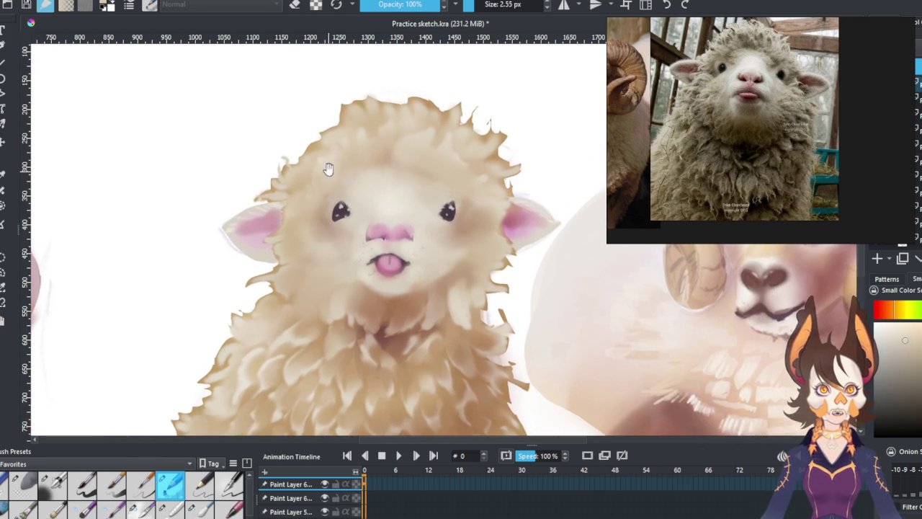
left_click_drag(317, 130, 321, 141)
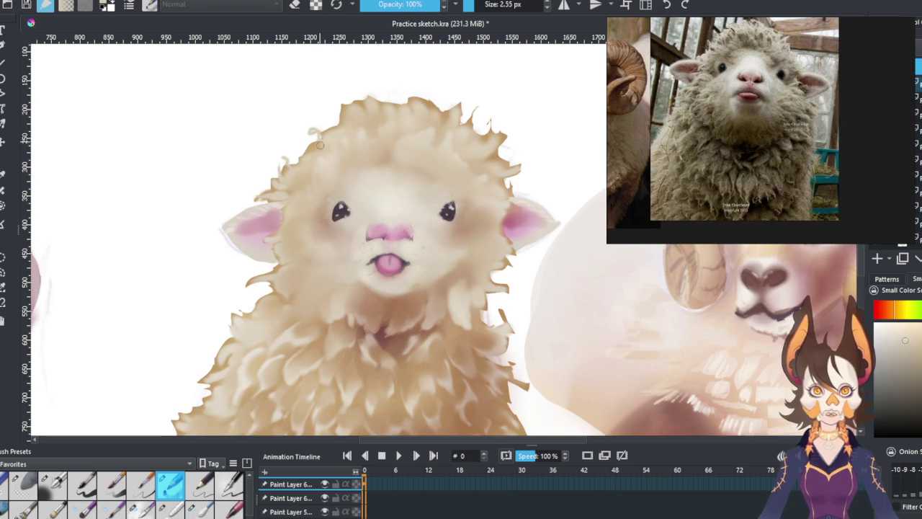
left_click_drag(319, 144, 307, 153)
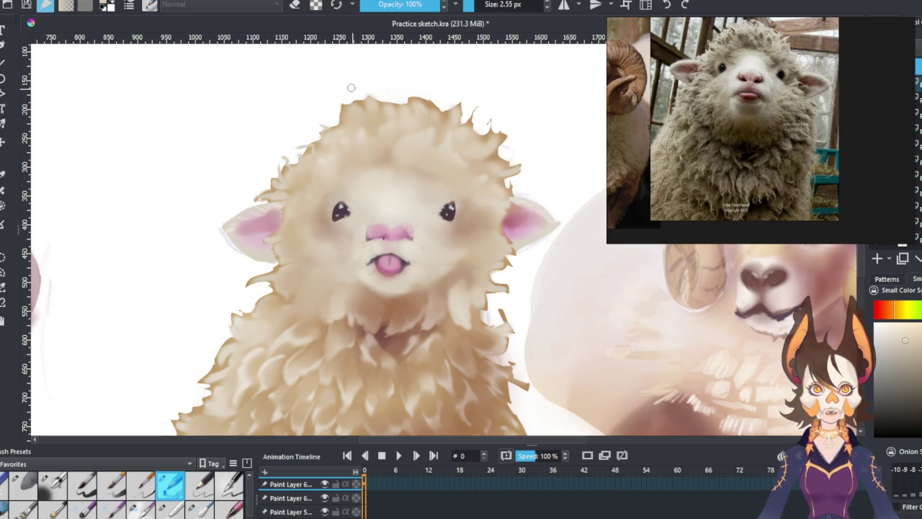
left_click_drag(509, 177, 534, 173)
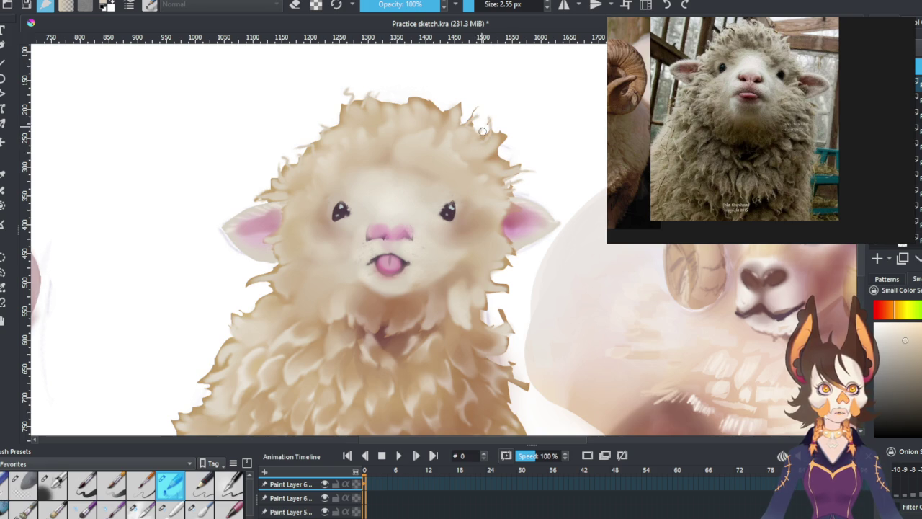
scroll(482, 130, "down", 3)
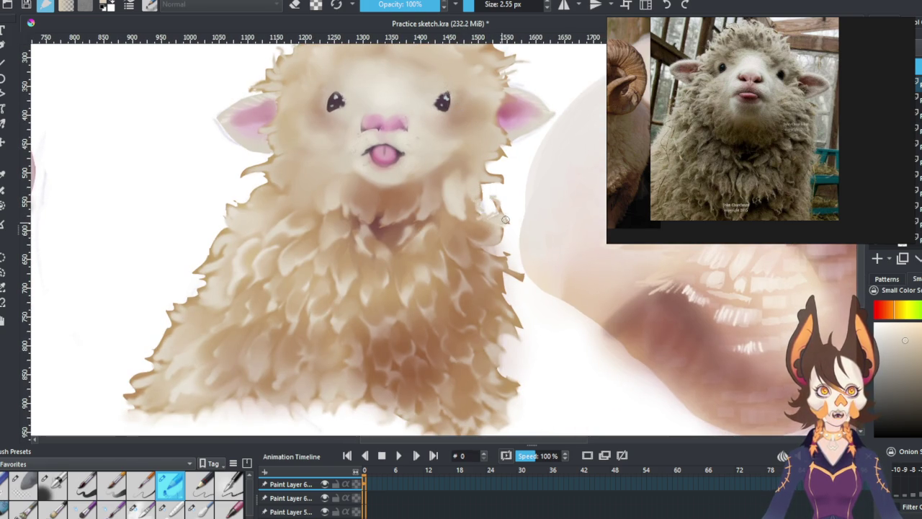
left_click_drag(478, 180, 499, 196)
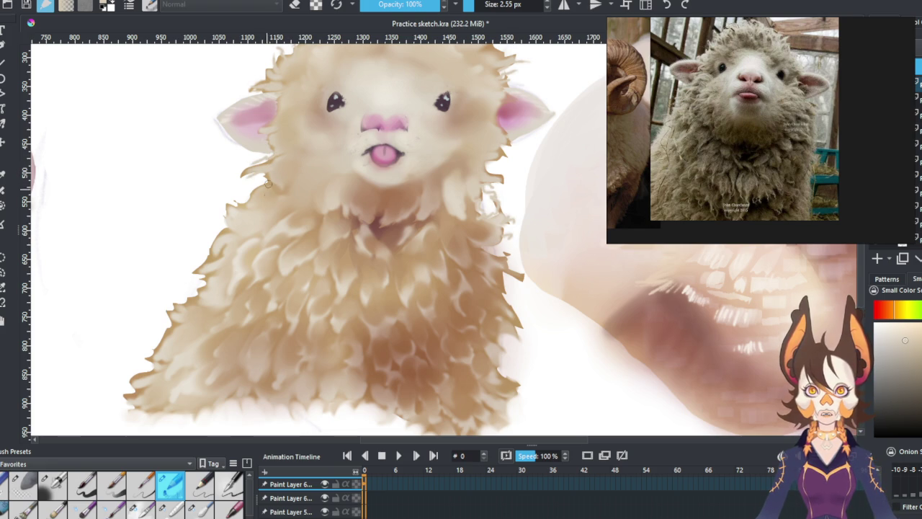
left_click_drag(265, 212, 288, 198)
left_click_drag(322, 161, 314, 153)
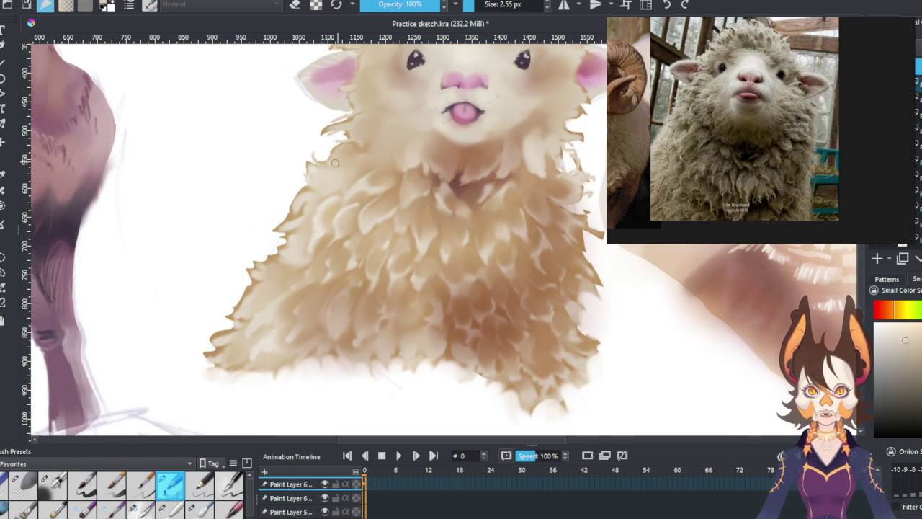
Step: Add thin fur strands along the left wool edge and sample the brown fur-edge colour
mouse_move(310, 192)
left_mouse_down()
mouse_move(272, 190)
mouse_move(272, 217)
mouse_move(305, 158)
left_mouse_up()
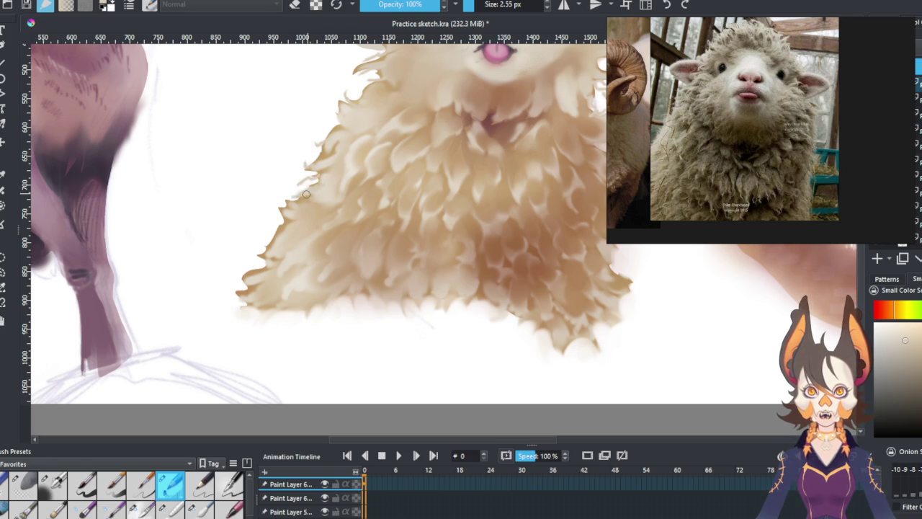
left_click_drag(617, 155, 474, 213)
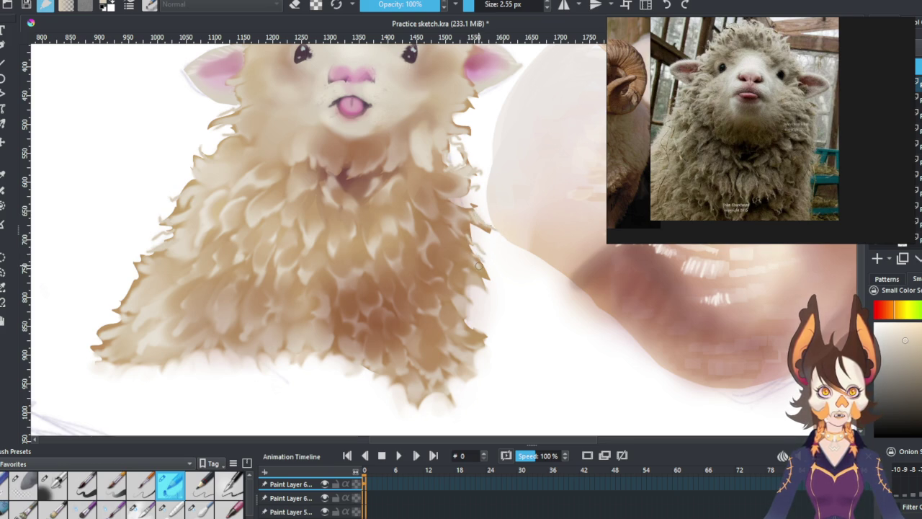
left_click_drag(221, 206, 277, 214)
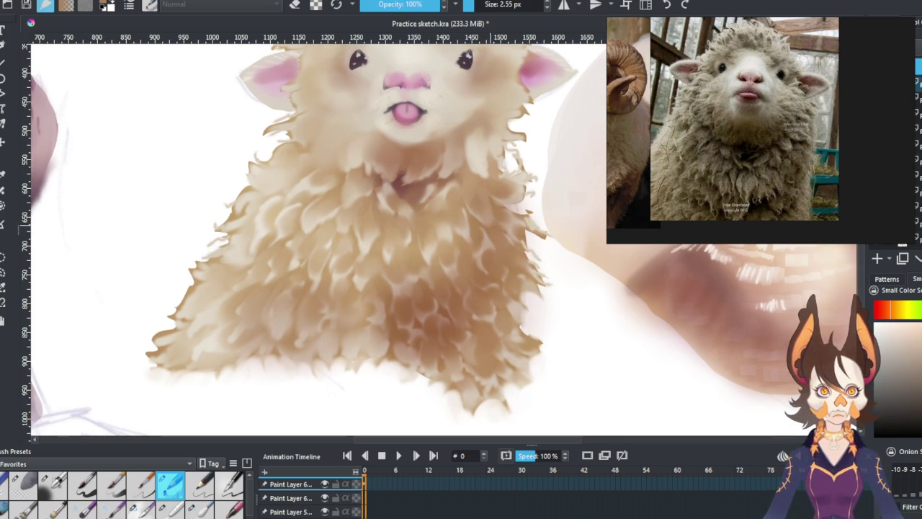
left_click(247, 185, "ctrl")
Step: Recentre on the sheep's head and chest and extend a thin fur strand off the right edge
mouse_move(244, 180)
left_mouse_down()
mouse_move(305, 210)
mouse_move(371, 192)
left_mouse_up()
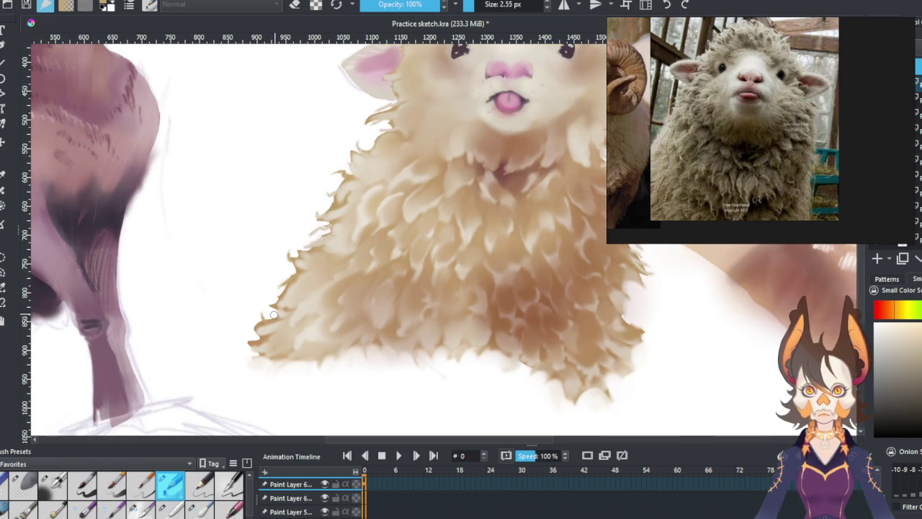
mouse_move(245, 339)
left_mouse_down()
mouse_move(290, 296)
mouse_move(422, 219)
left_mouse_up()
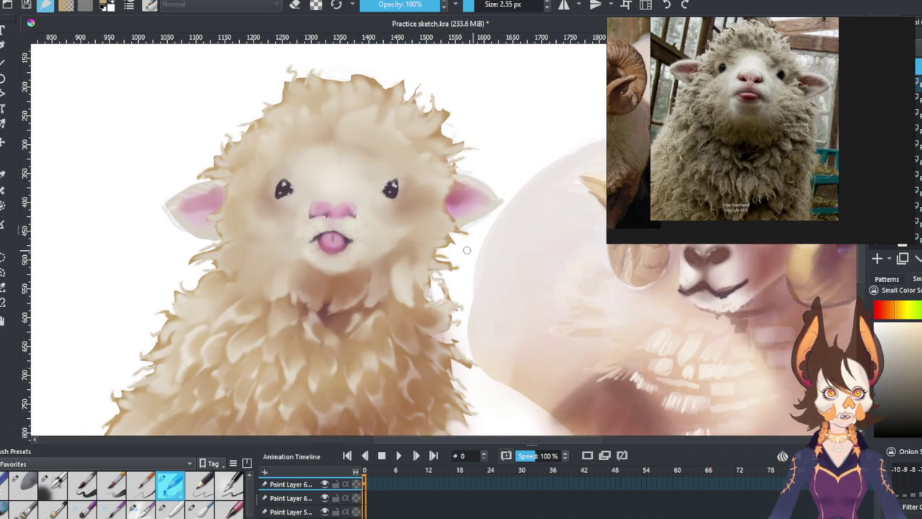
left_click_drag(459, 231, 474, 228)
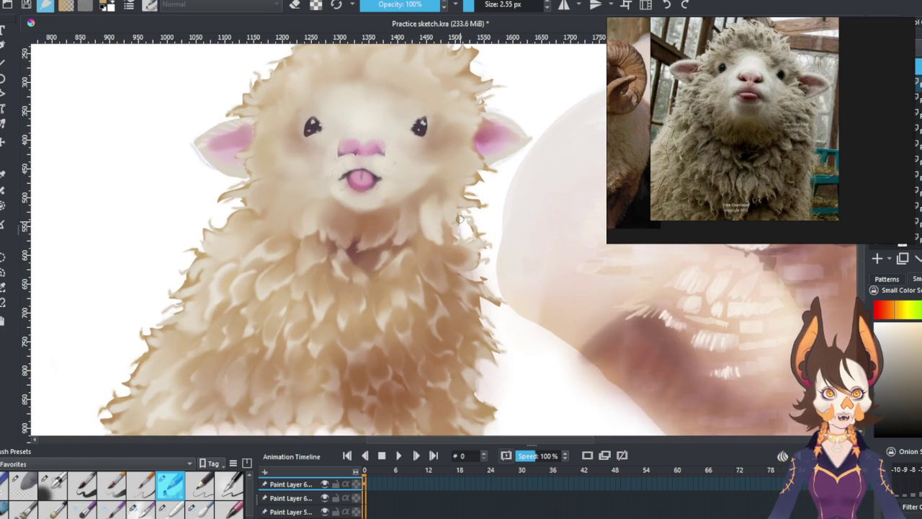
scroll(458, 227, "down", 3)
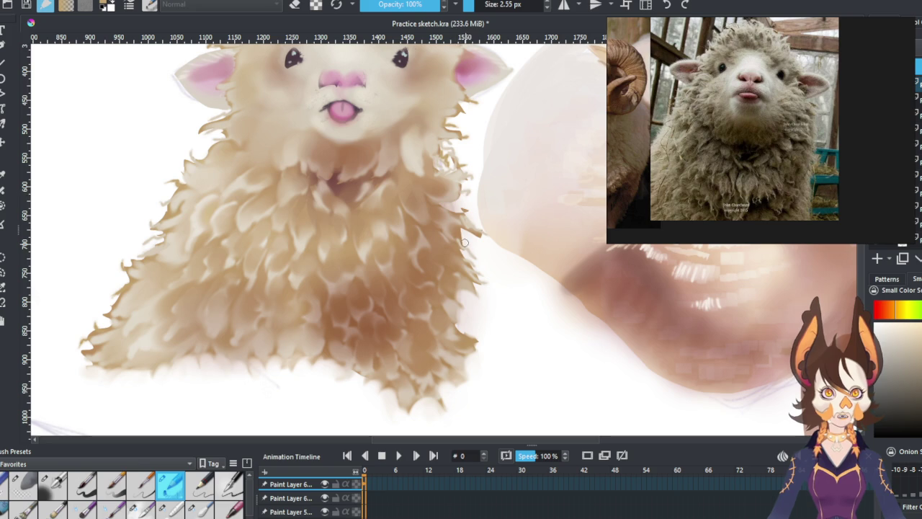
left_click_drag(464, 230, 502, 236)
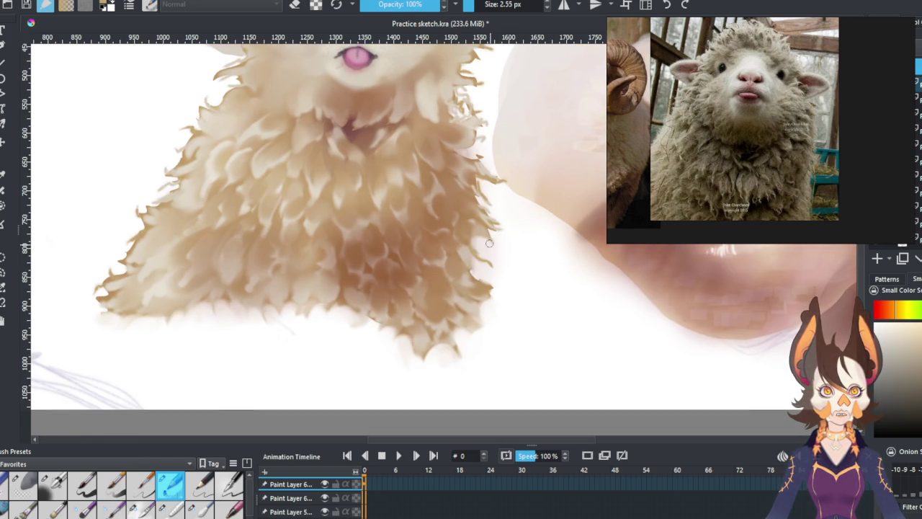
left_click_drag(481, 275, 492, 284)
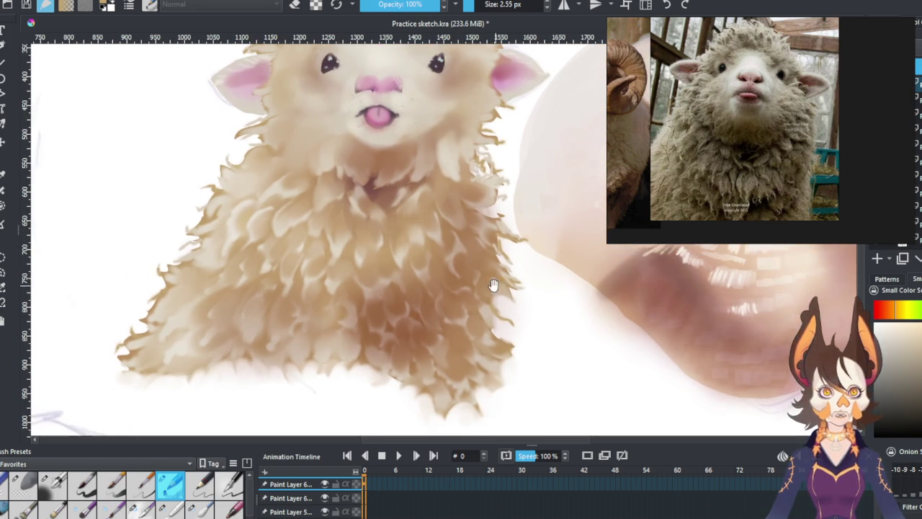
scroll(492, 284, "down", 2)
Step: Zoom out to view the purple ram, cream sheep and curled-horn sheep studies together
scroll(493, 285, "down", 2)
scroll(493, 285, "down", 2)
scroll(369, 236, "up", 2)
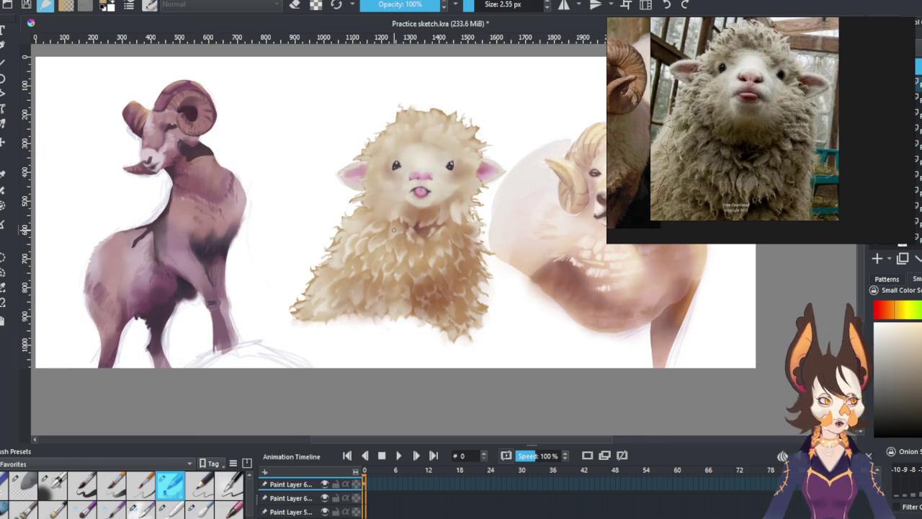
scroll(394, 249, "up", 1)
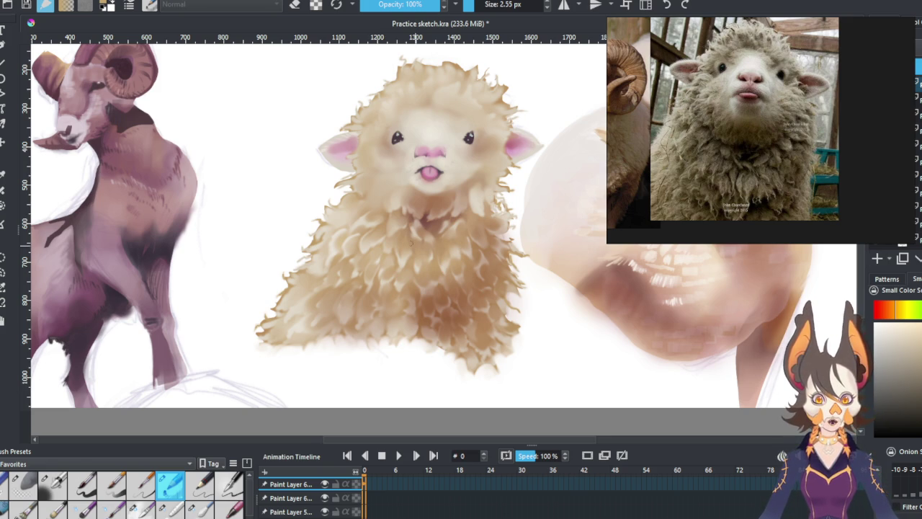
scroll(410, 244, "down", 3)
scroll(444, 195, "up", 1)
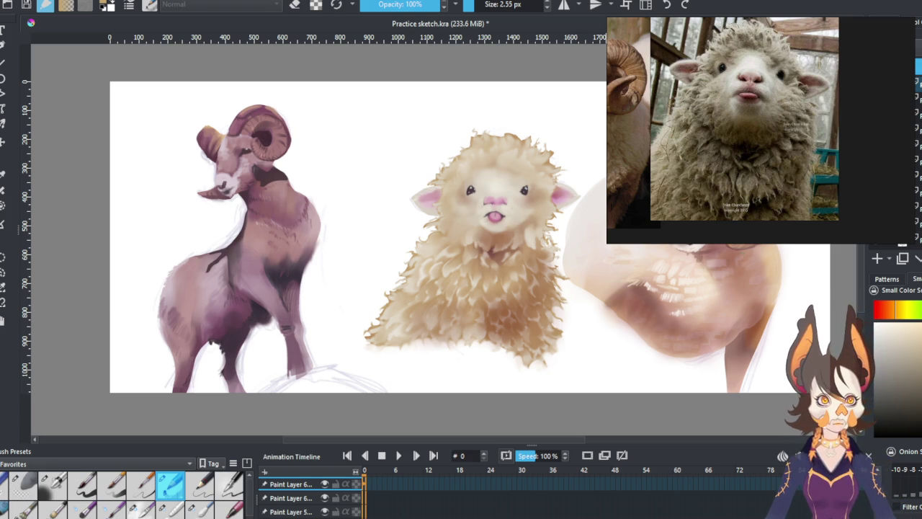
Step: Zoom across the PureRef board from the sheep references to the cluster of fashion photos
scroll(727, 142, "down", 3)
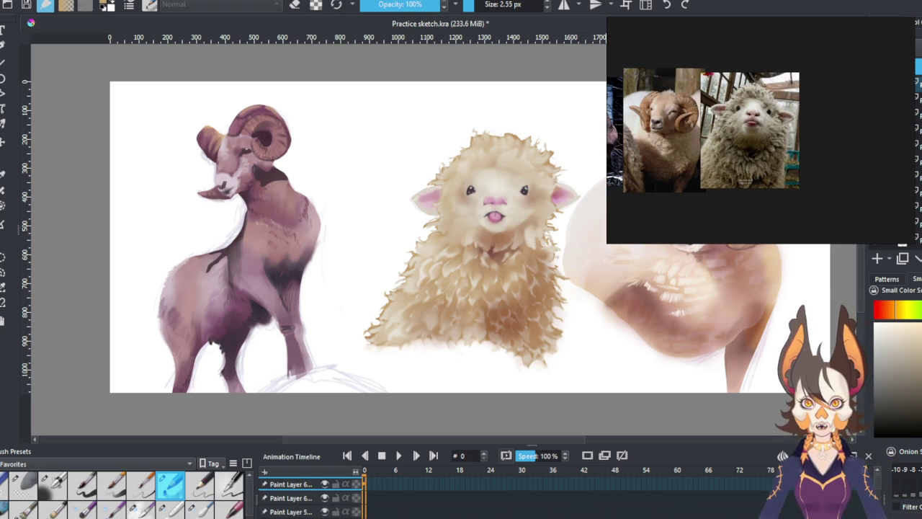
scroll(749, 136, "up", 3)
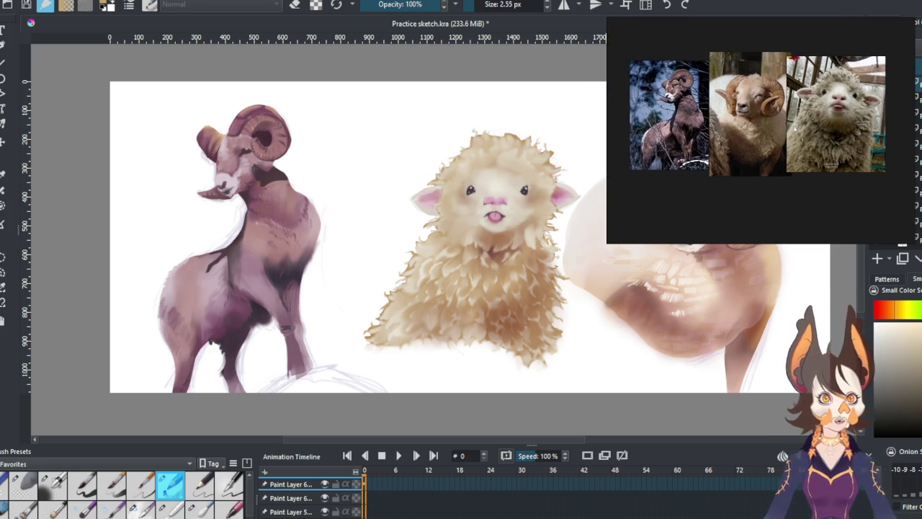
scroll(793, 129, "down", 2)
scroll(793, 129, "down", 1)
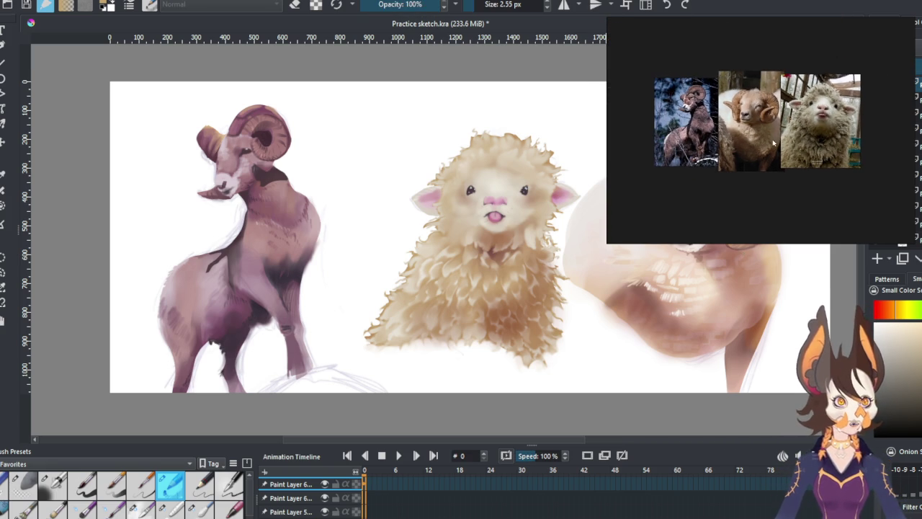
scroll(807, 122, "down", 2)
scroll(842, 110, "up", 4)
scroll(699, 175, "down", 3)
scroll(754, 151, "down", 2)
scroll(829, 129, "up", 2)
scroll(864, 112, "up", 3)
scroll(865, 112, "down", 2)
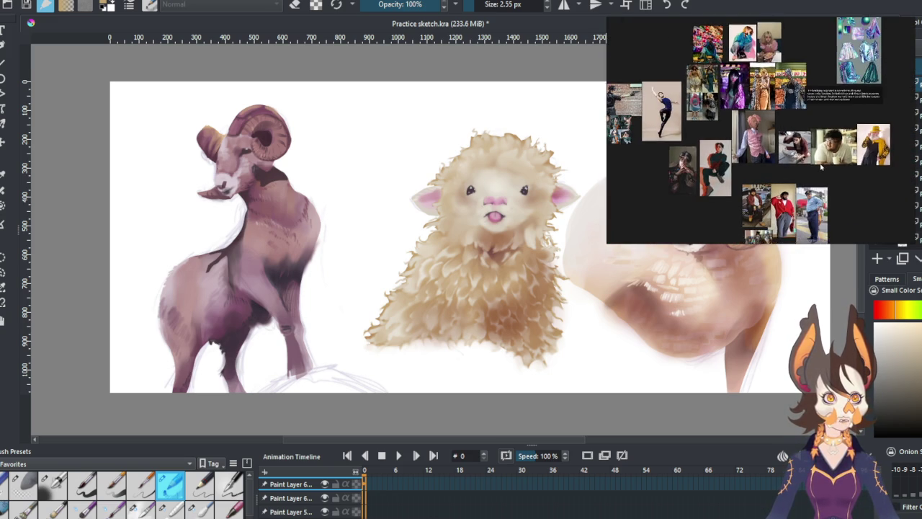
scroll(836, 103, "up", 1)
scroll(664, 120, "up", 2)
scroll(777, 221, "down", 2)
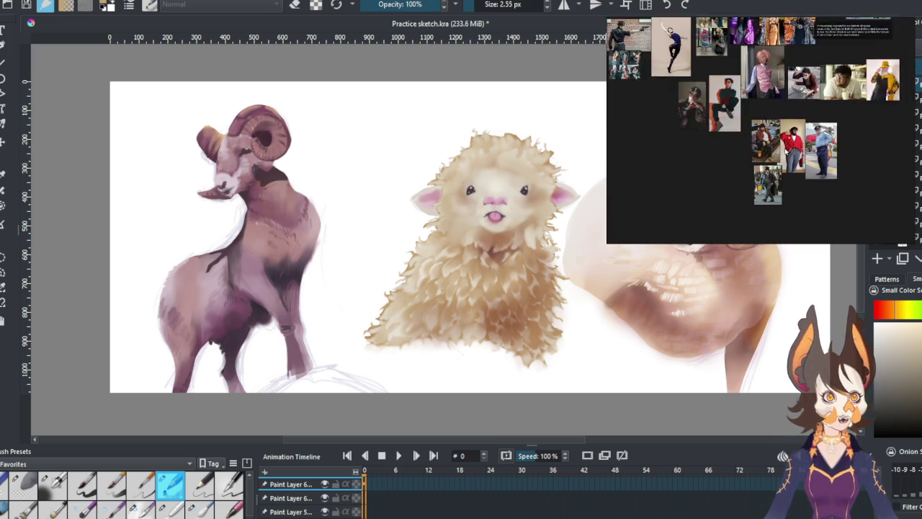